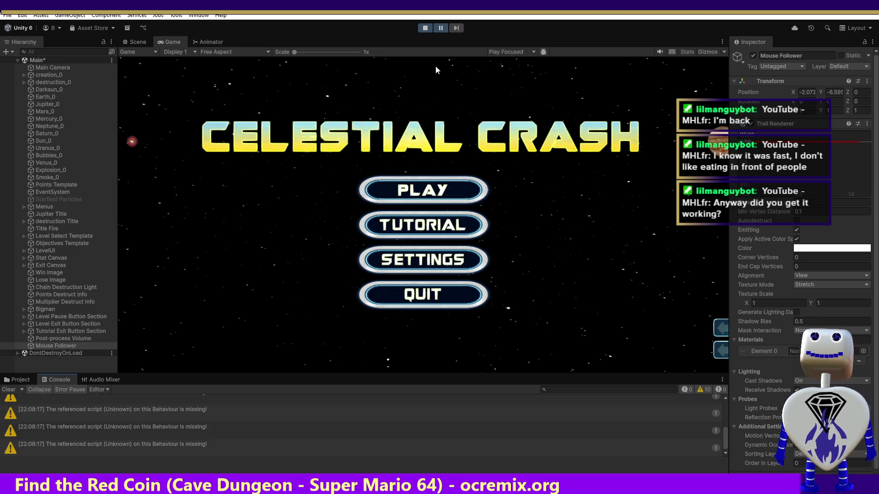
Restart play mode, select Mouse Follower, and go from the title menu to level select.
click(425, 27)
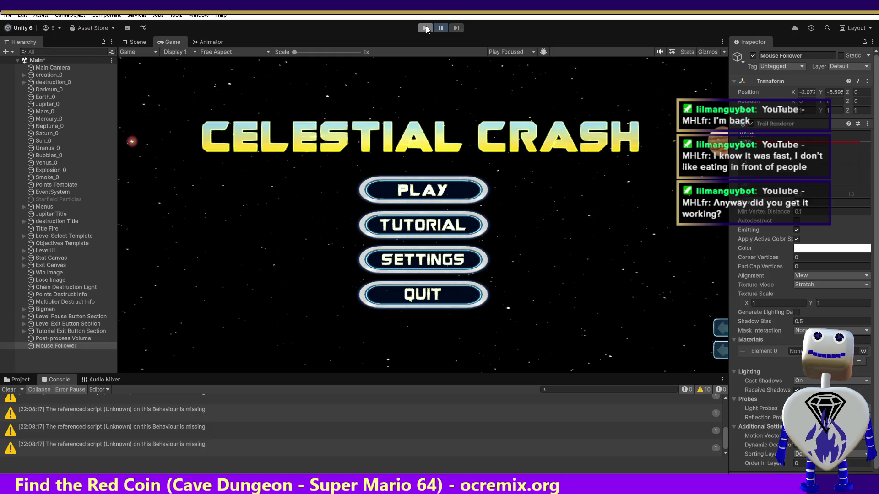
click(426, 28)
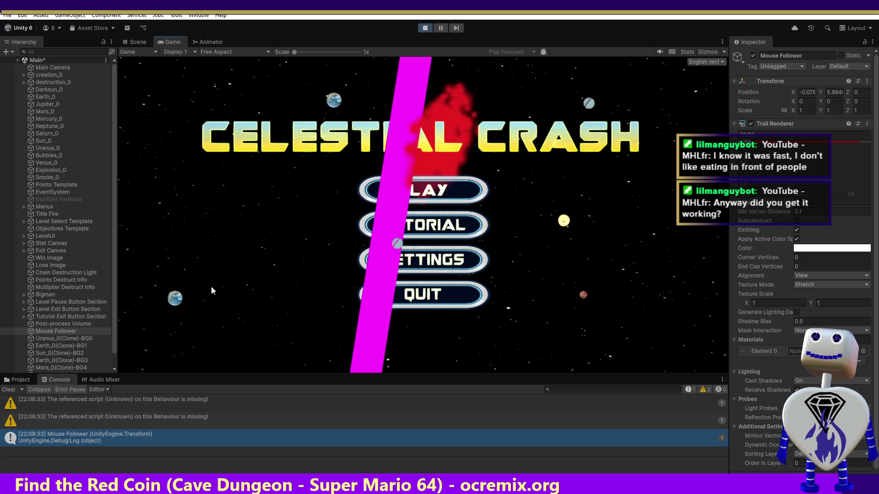
click(70, 330)
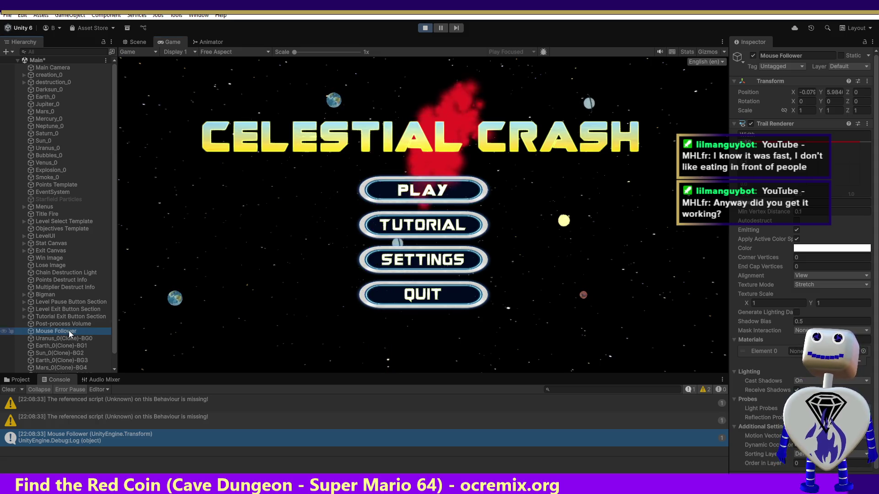
click(122, 321)
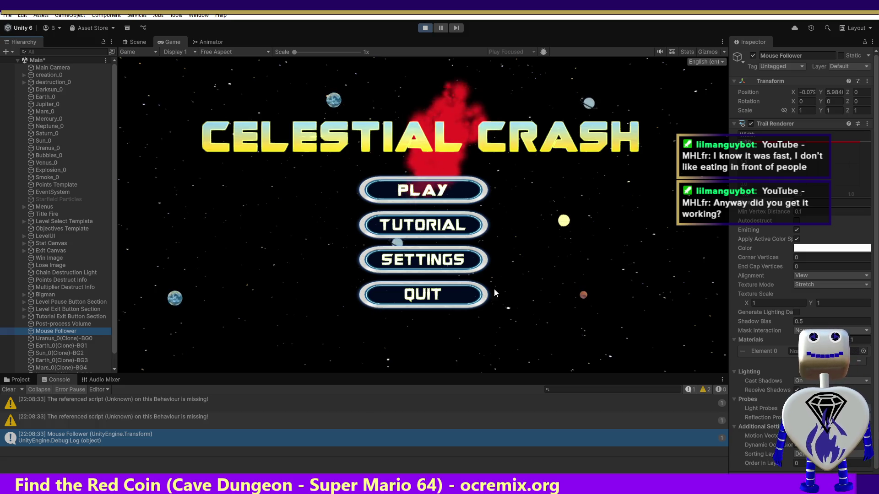
click(447, 189)
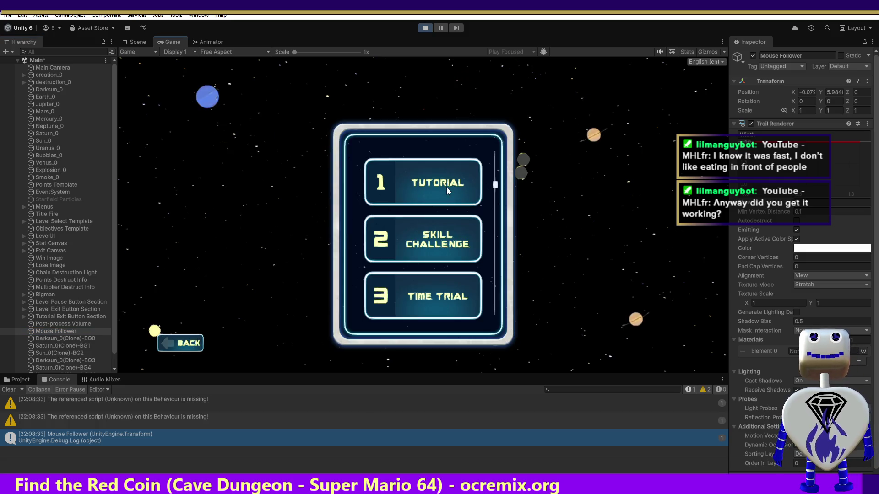
Start the Skill Challenge level, test the magenta mouse trail, then exit play mode.
click(445, 239)
click(593, 287)
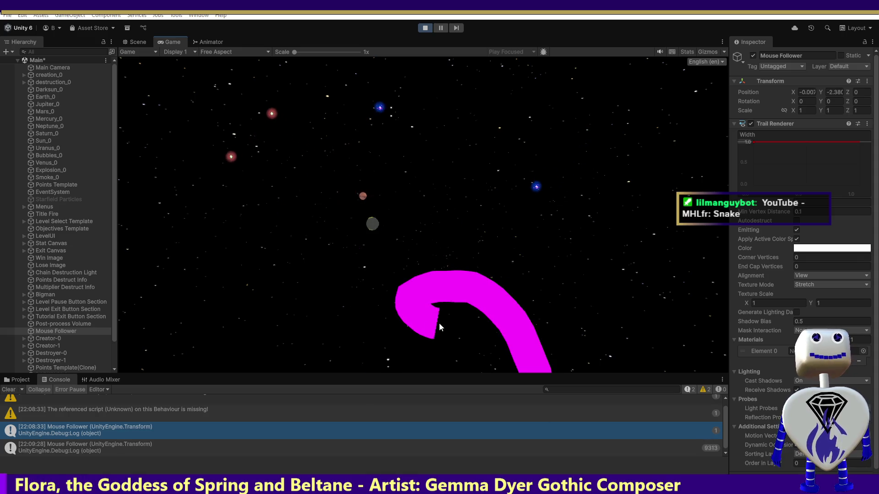
click(425, 28)
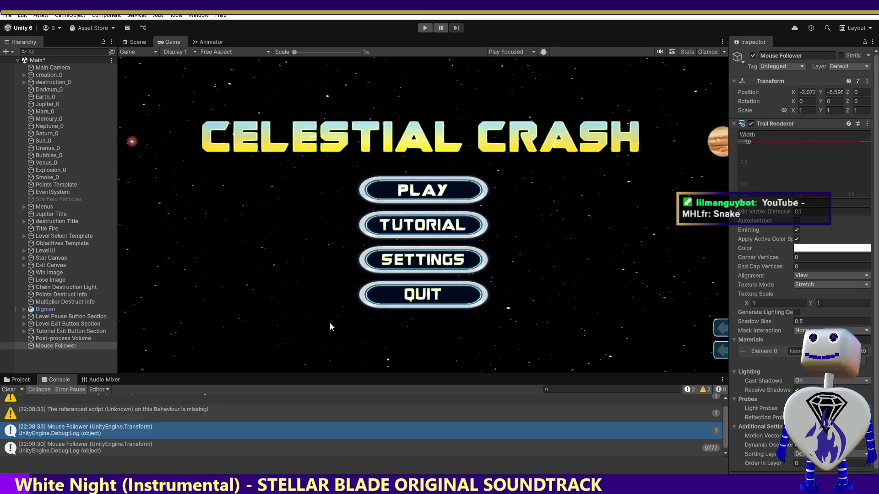
Disable Mouse Follower's Trail Renderer and show the Post-process Volume's Color Grading settings.
click(751, 124)
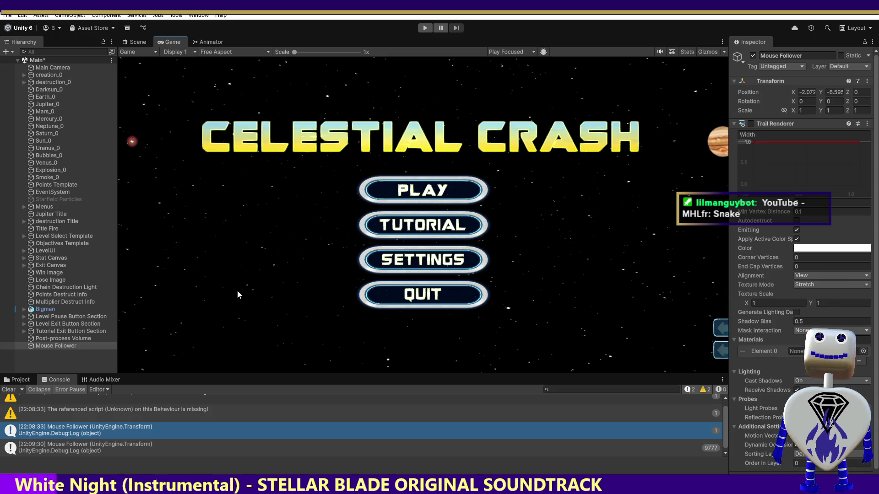
click(78, 339)
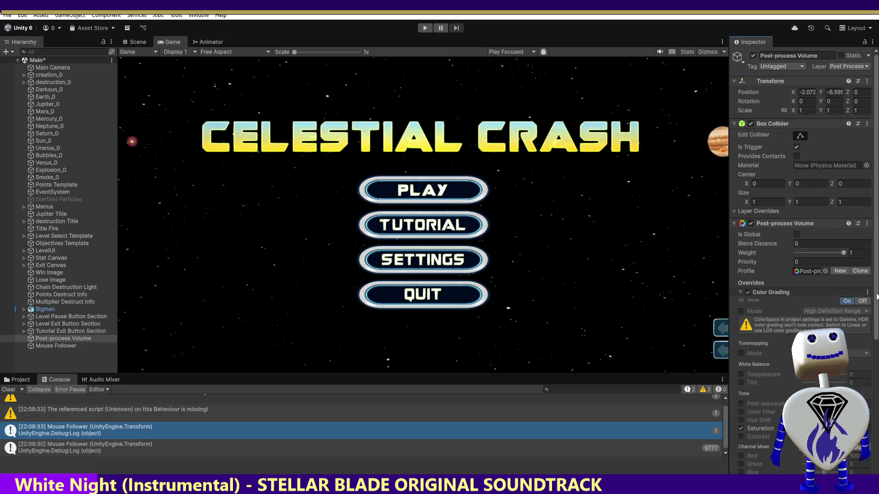
drag(877, 297, 876, 365)
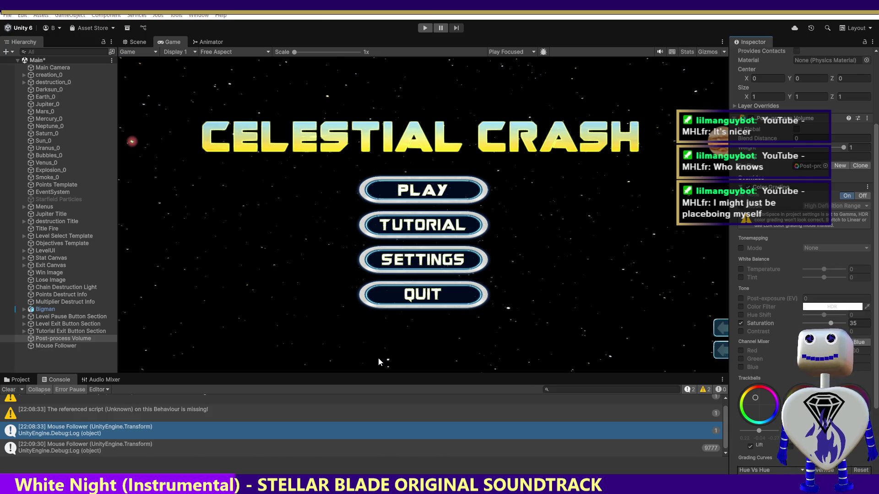
Delete the Debug.Log(mouseFollower) line in UpdateMousePosition and save MainController.cs.
key(alt+Tab)
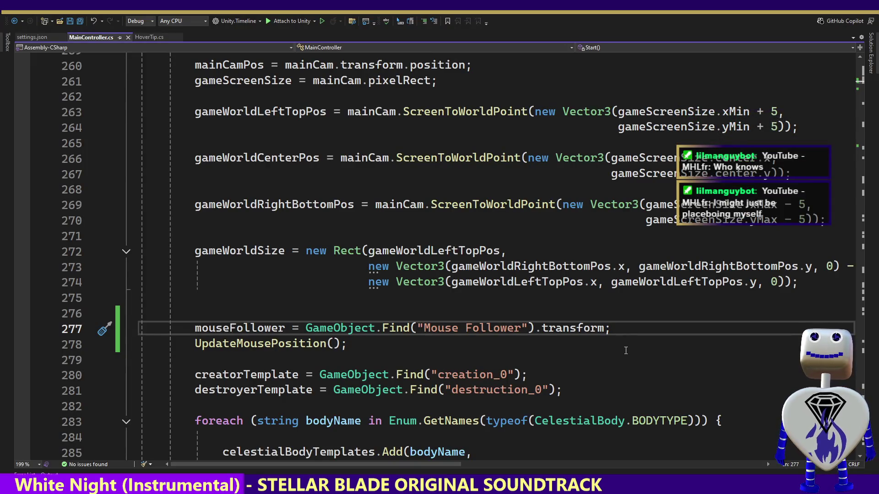
ctrl+click(206, 343)
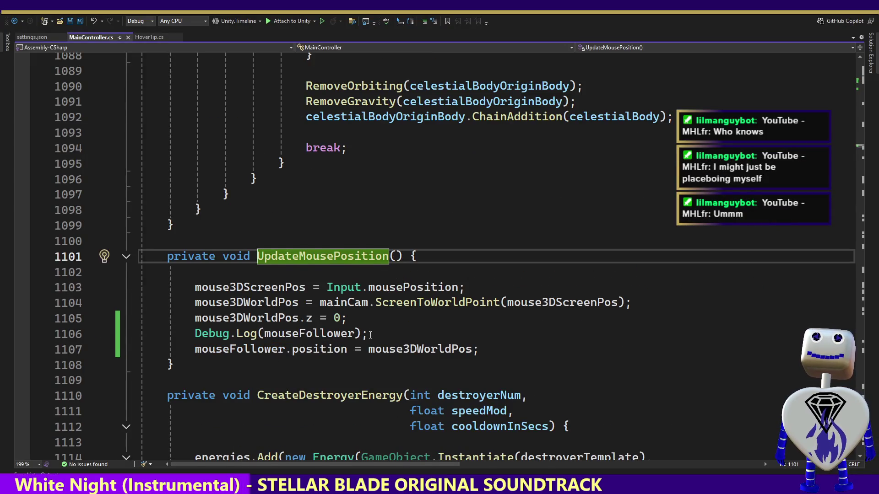
click(371, 335)
key(shift+Home)
key(BackSpace)
key(BackSpace)
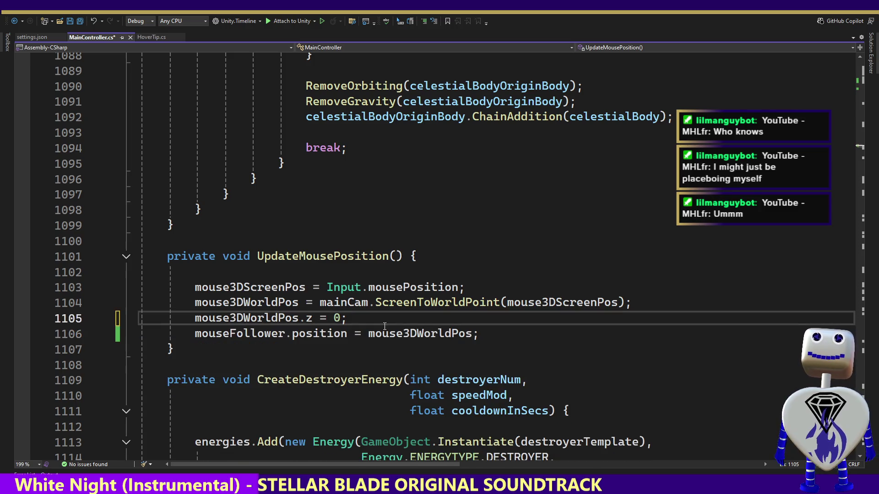
key(ctrl+s)
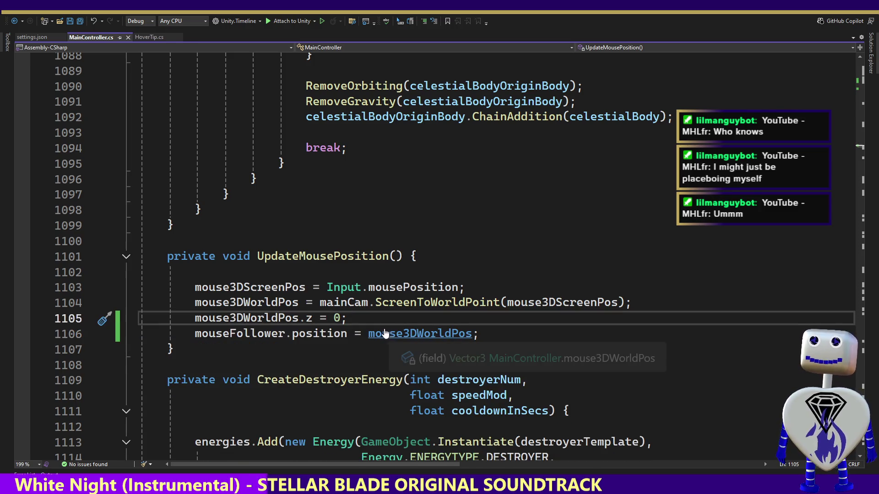
key(alt+Tab)
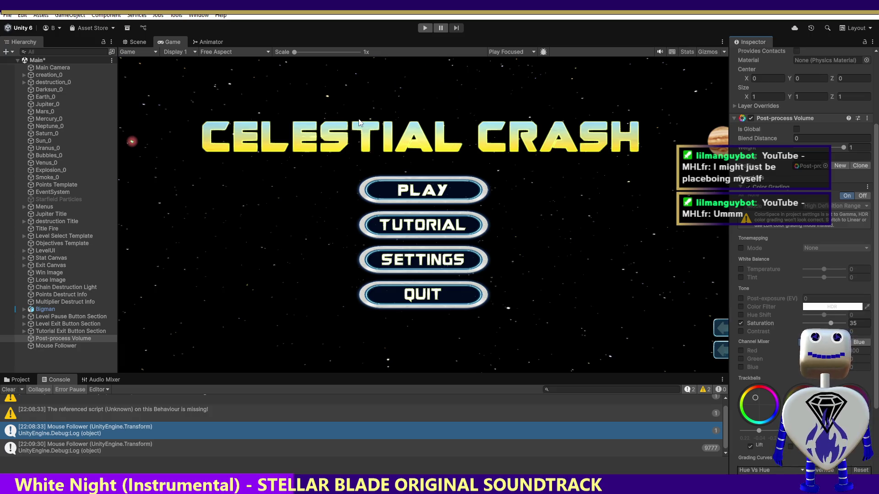
Play the Skill Challenge level again without the trail or debug logging, then stop.
key(ctrl+p)
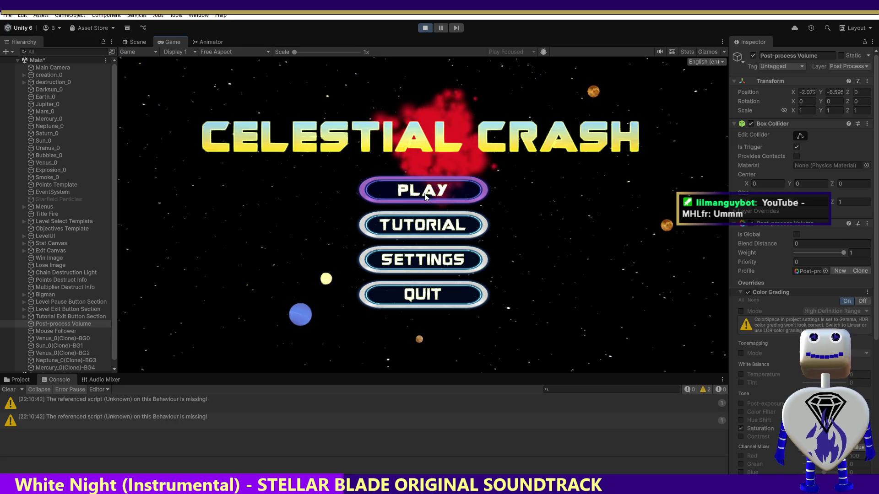
click(424, 191)
click(431, 247)
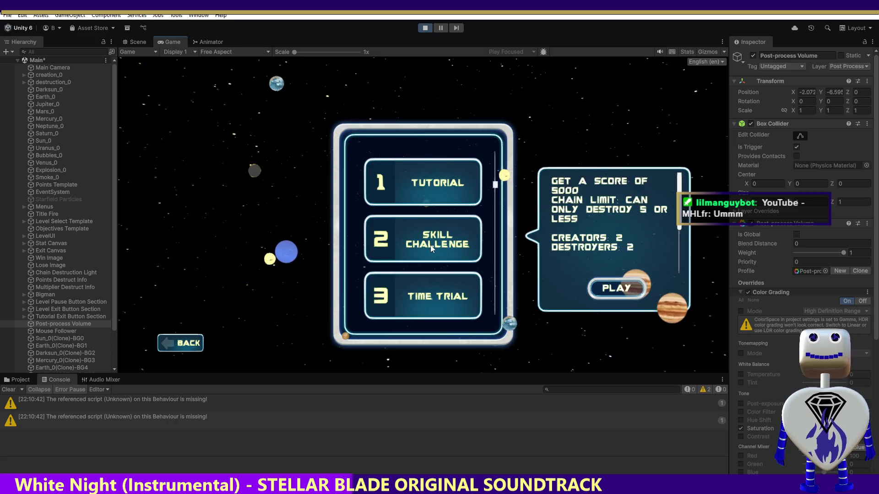
click(612, 288)
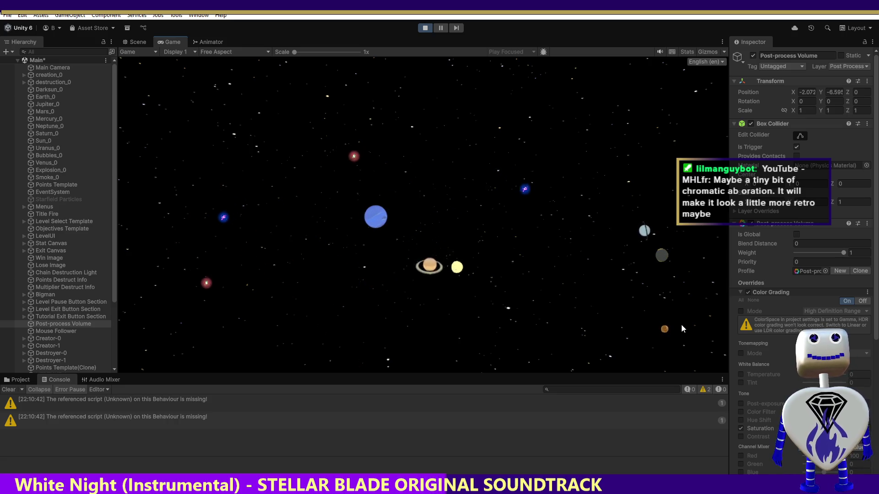
click(425, 27)
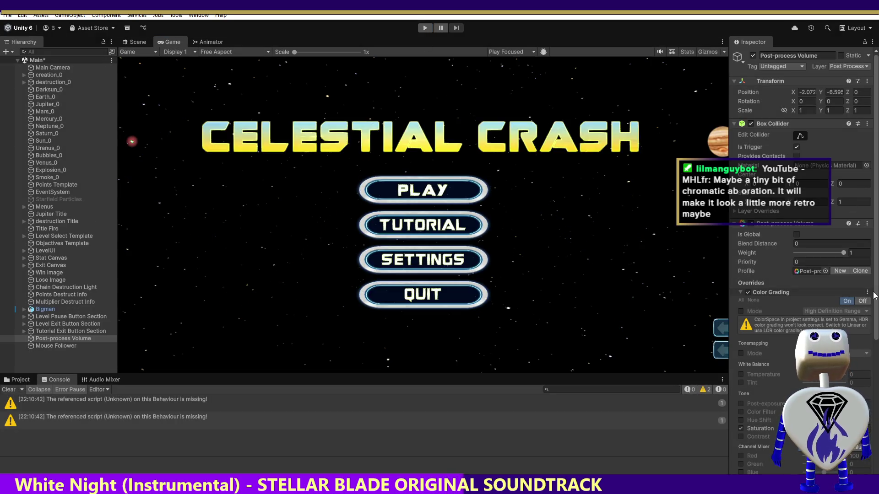
drag(875, 294, 877, 370)
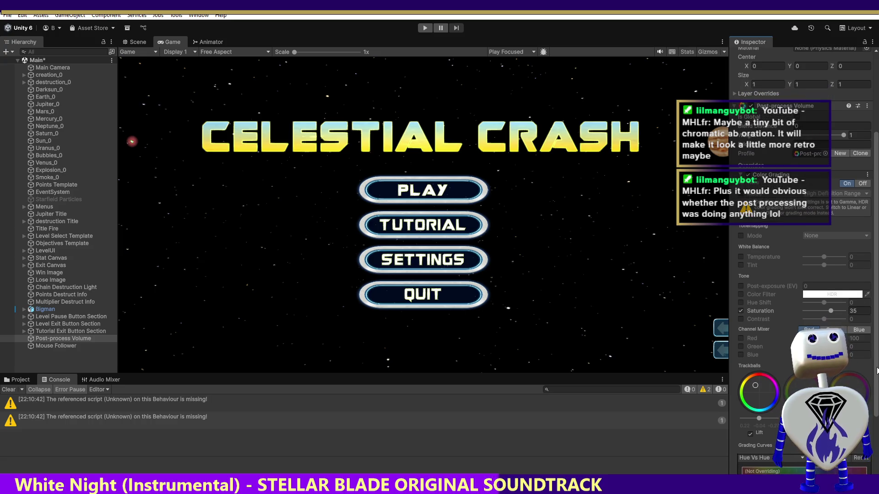
drag(877, 371, 877, 393)
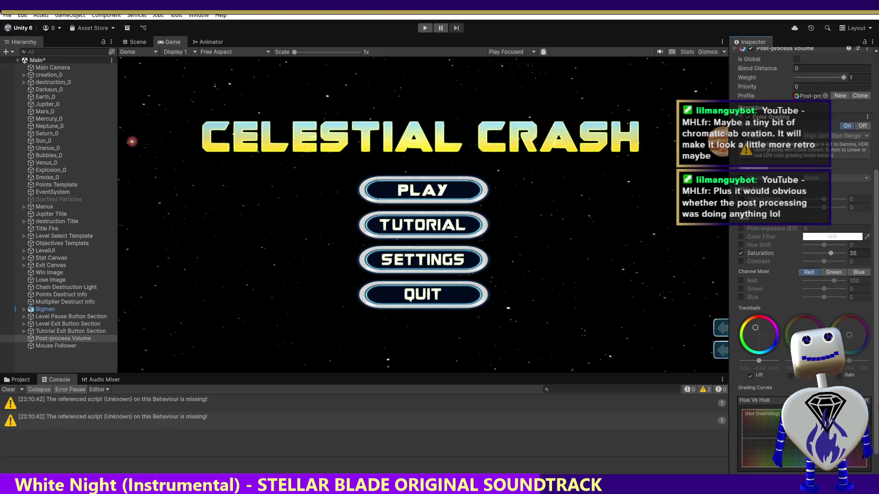
scroll(800, 229, up, 1)
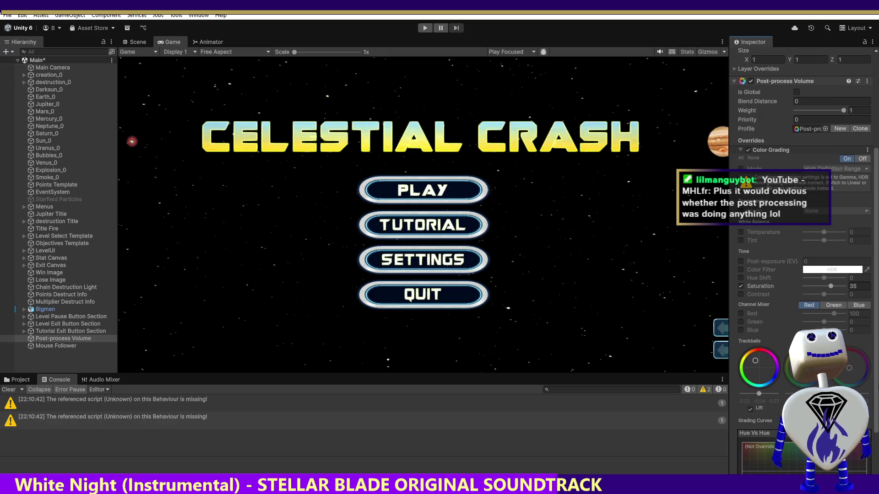
scroll(801, 183, down, 1)
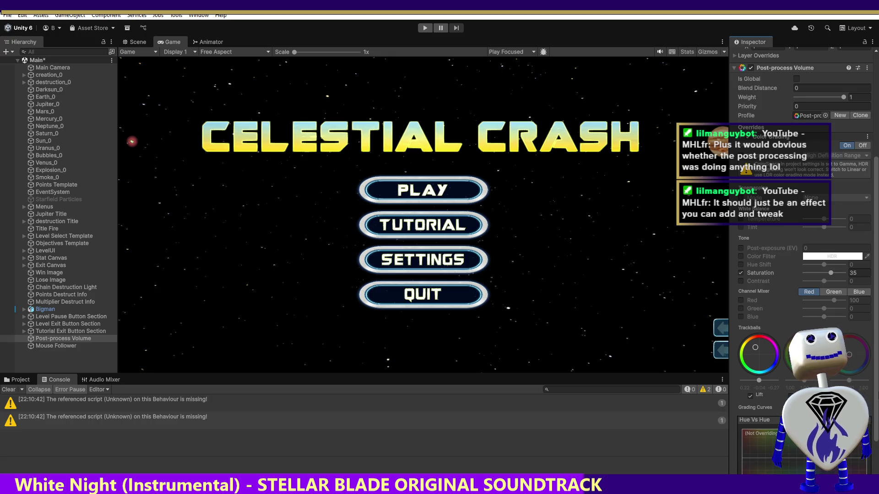
scroll(801, 229, down, 5)
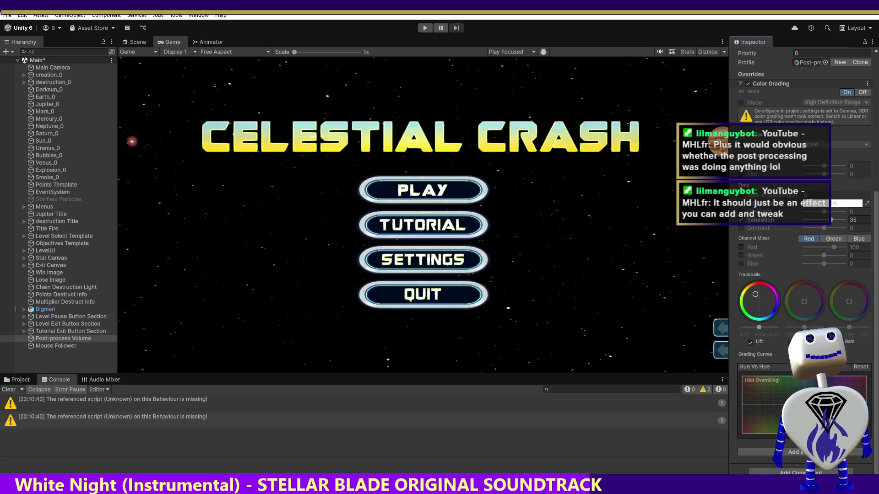
Add Chromatic Aberration to the volume profile and expand its settings.
click(845, 452)
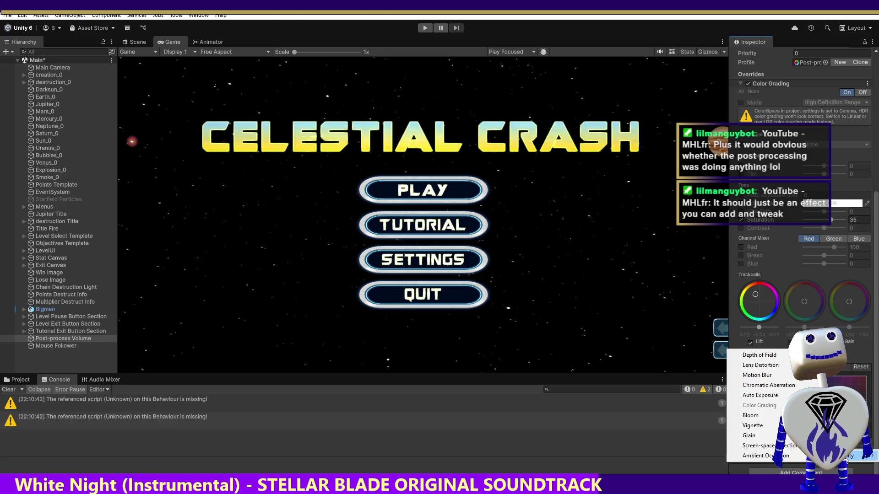
click(783, 385)
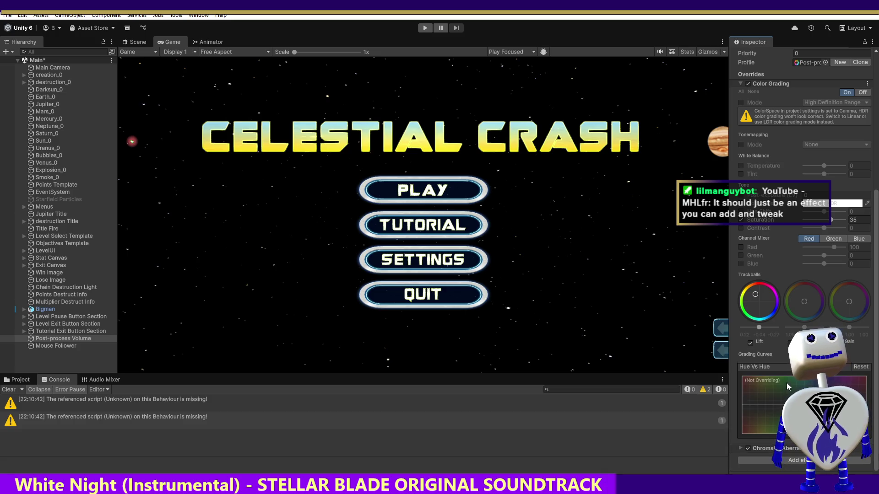
click(740, 448)
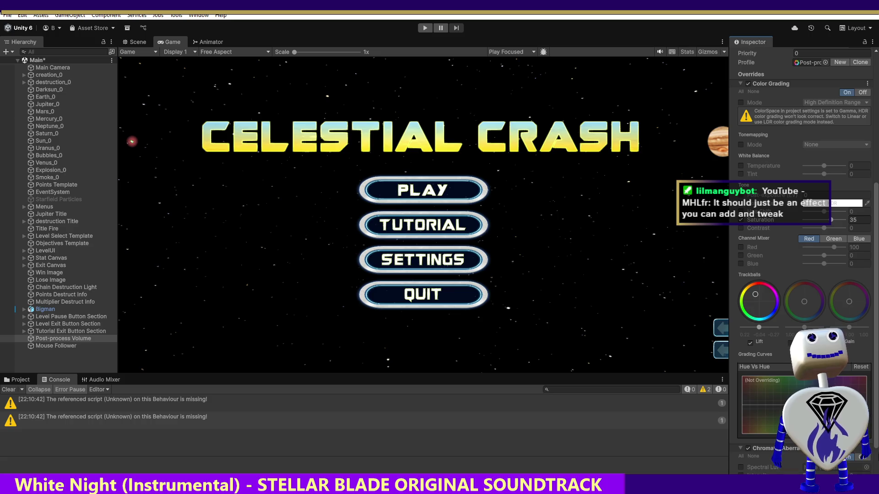
scroll(874, 433, down, 3)
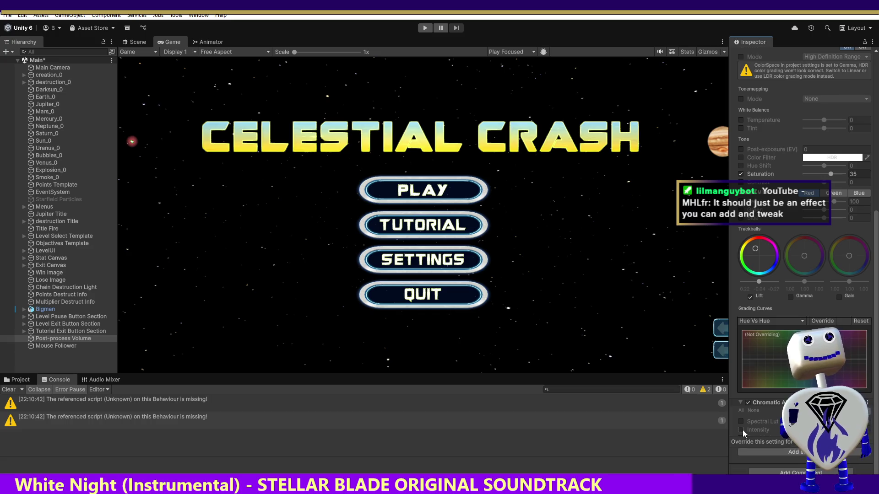
Enable the Chromatic Aberration Intensity override and run the game.
click(741, 430)
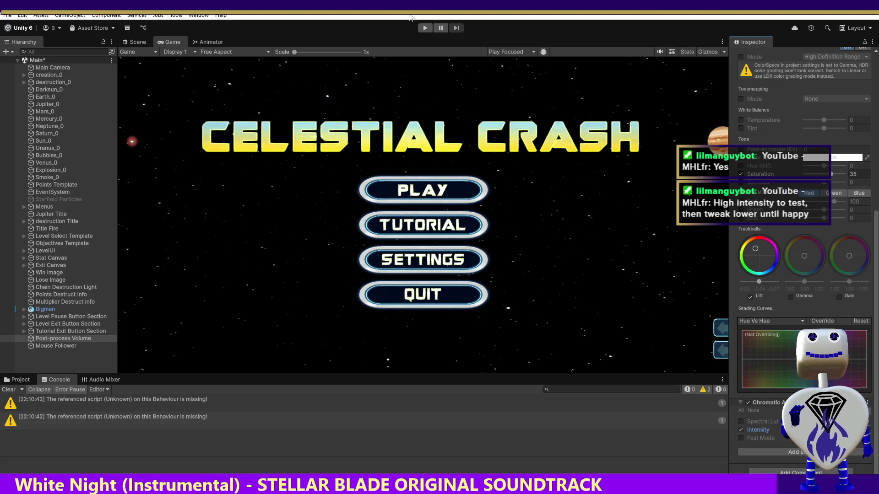
click(425, 30)
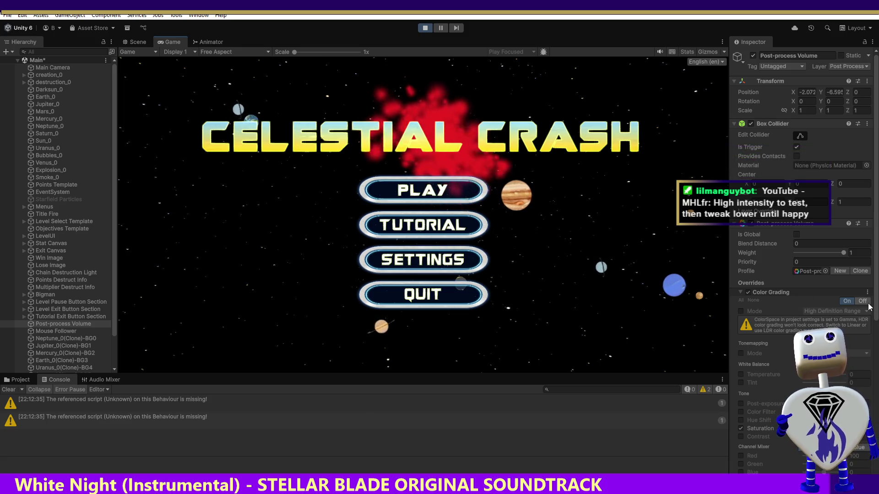
Review the Post-process Volume Inspector while the game runs, then stop play mode.
scroll(801, 275, down, 3)
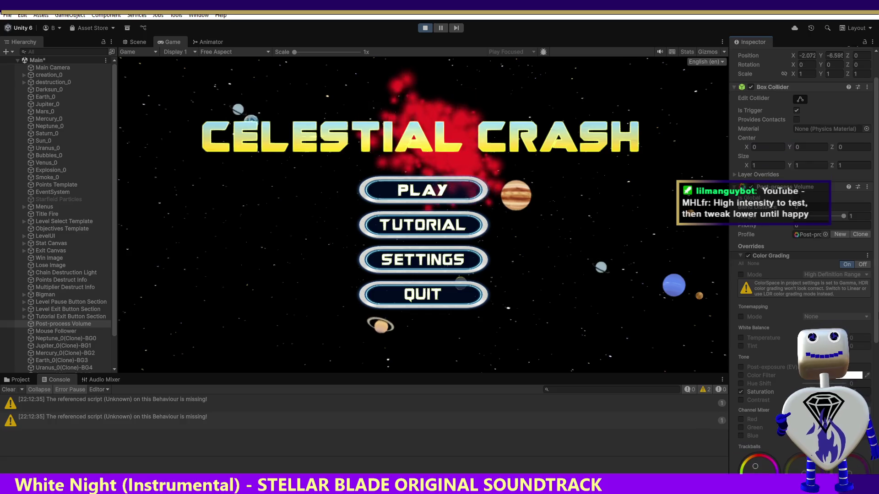
scroll(801, 275, down, 12)
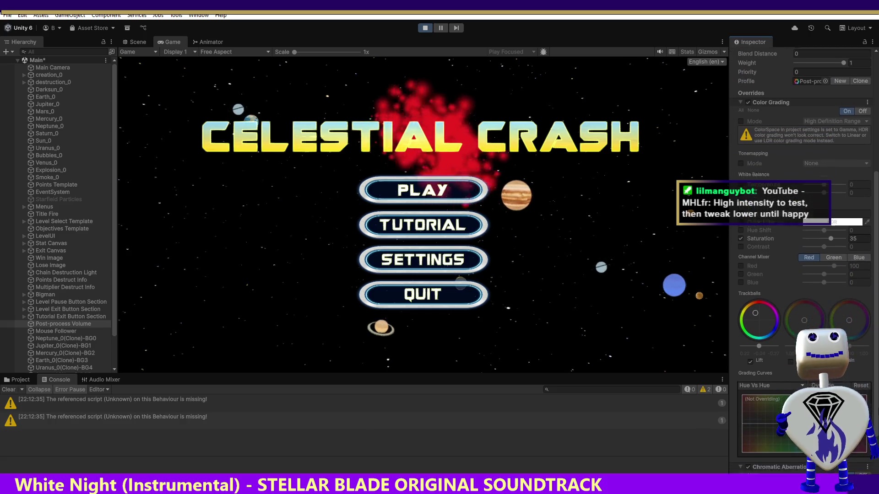
scroll(801, 275, down, 2)
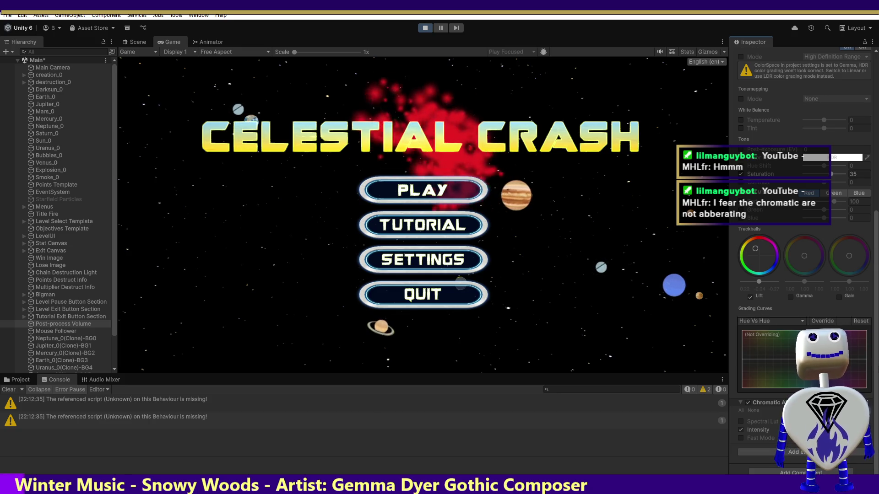
scroll(875, 257, up, 3)
scroll(875, 257, up, 6)
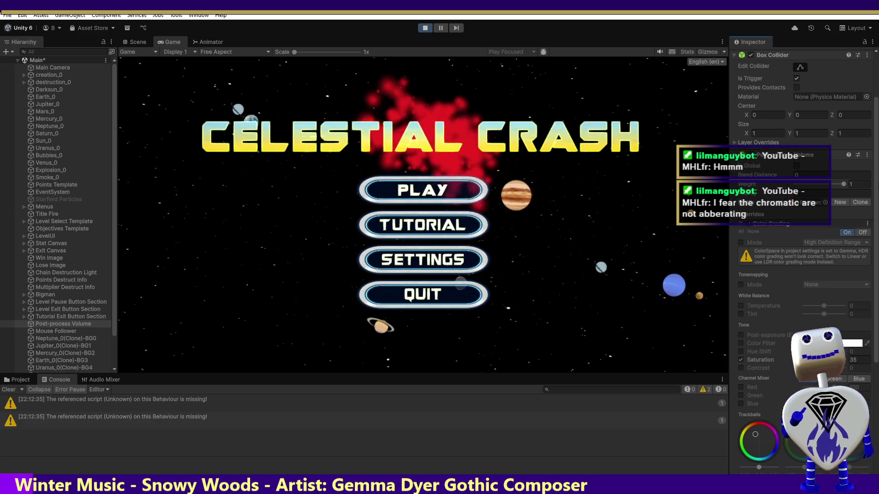
scroll(876, 257, up, 3)
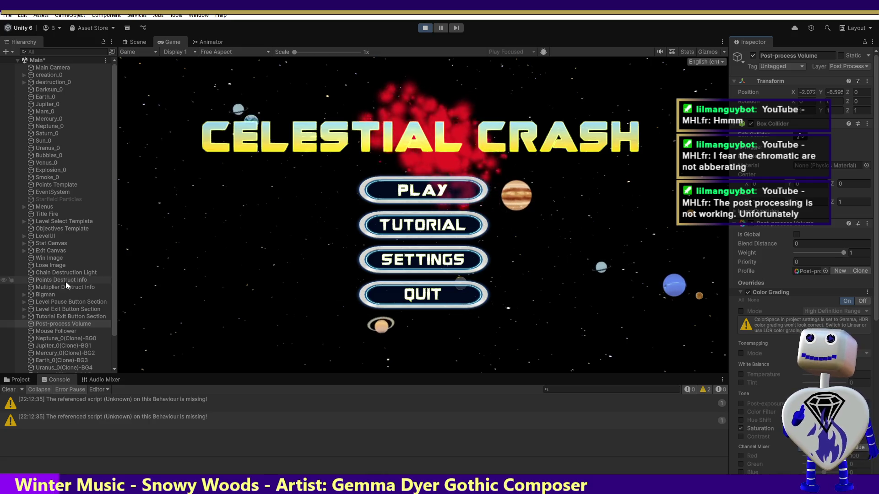
click(424, 27)
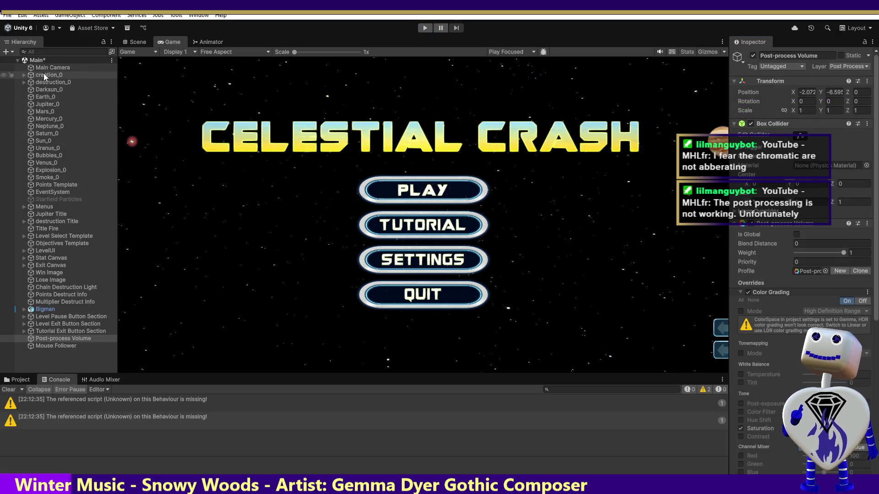
Check the Main Camera's Post-process Layer, then select the Post-process Volume's settings.
click(47, 67)
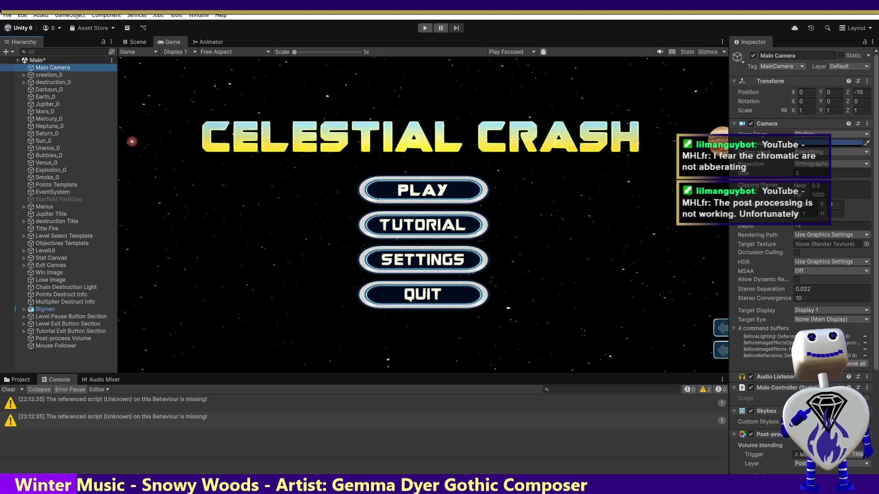
scroll(877, 364, down, 5)
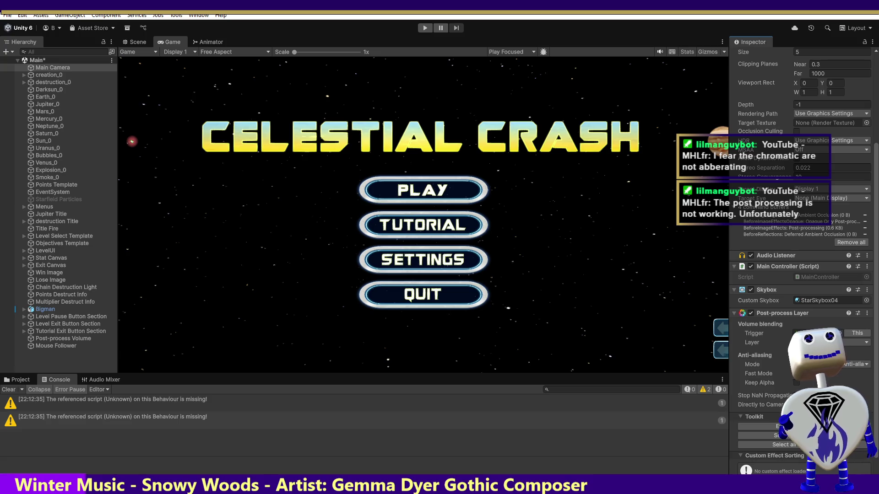
scroll(800, 266, down, 2)
scroll(801, 266, down, 1)
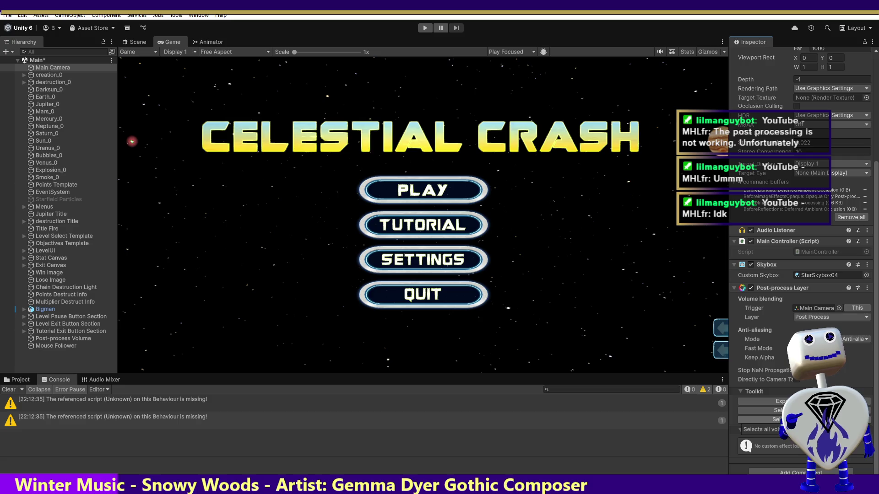
click(778, 410)
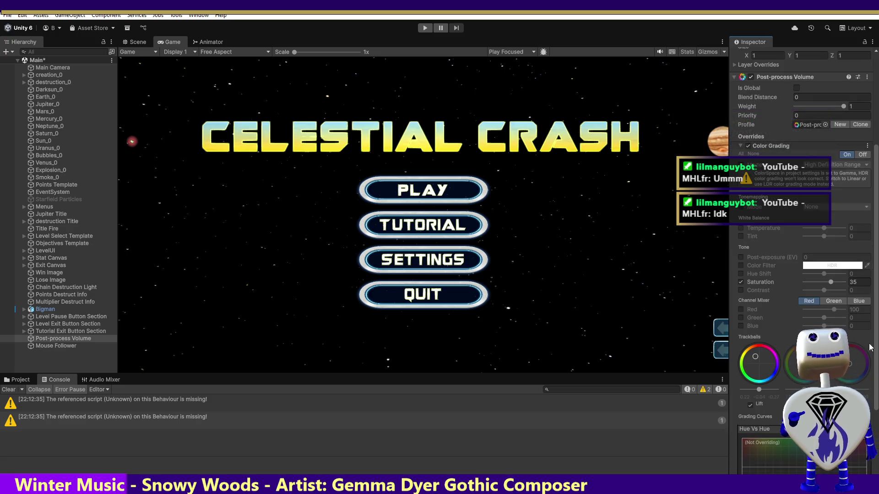
Tick Is Global on the Post-process Volume, giving the game view a red tint and aberration fringing.
drag(877, 290, 876, 194)
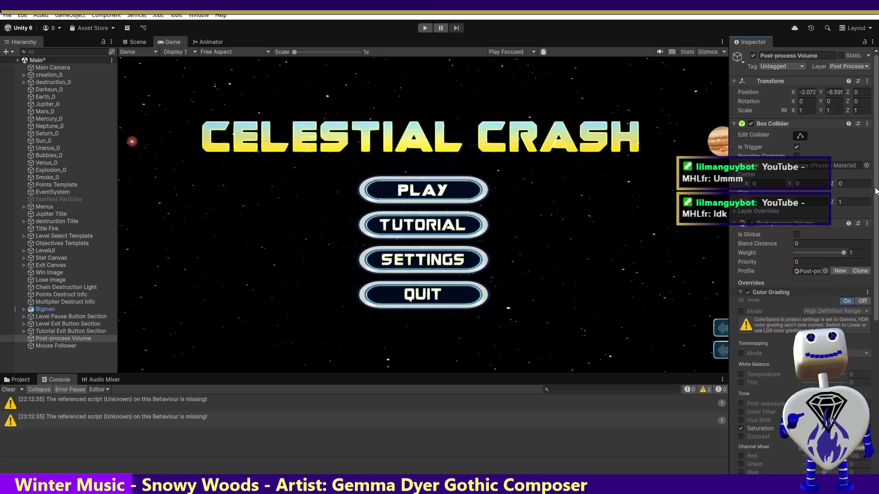
scroll(875, 175, down, 5)
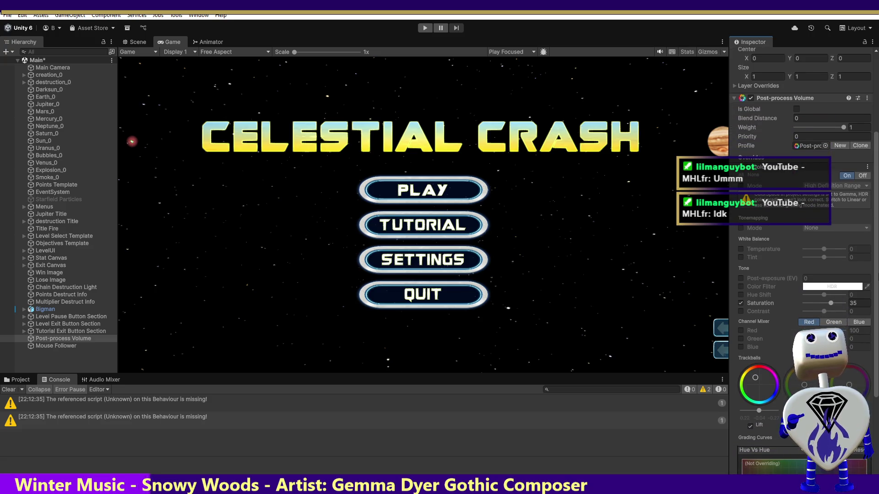
scroll(801, 256, up, 1)
scroll(797, 190, up, 2)
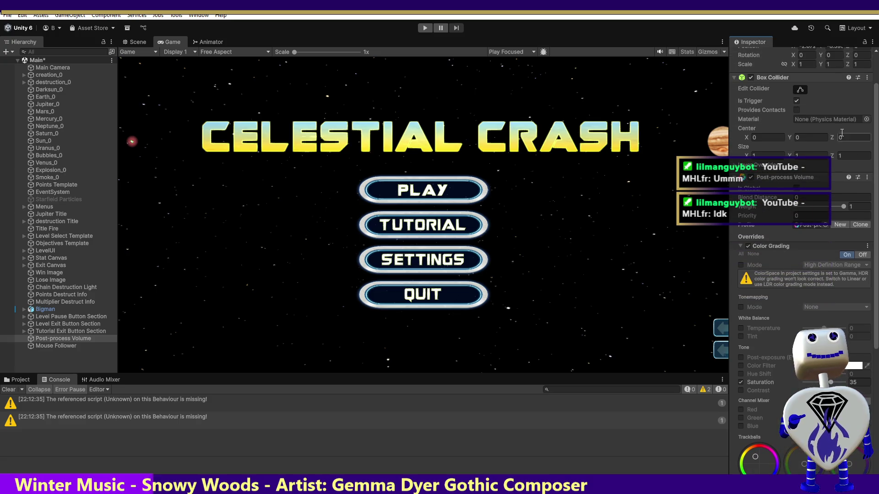
click(796, 188)
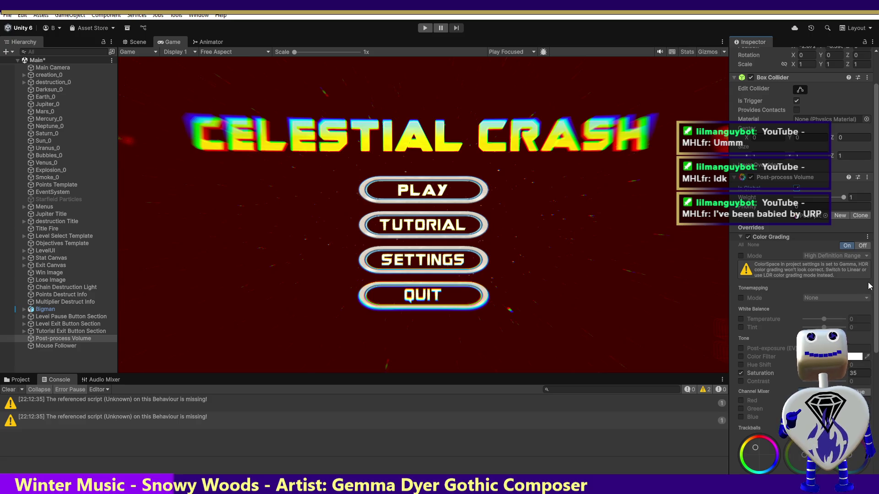
Shift the Color Grading Lift trackball slightly to weaken the red cast.
scroll(875, 234, down, 2)
scroll(875, 234, down, 10)
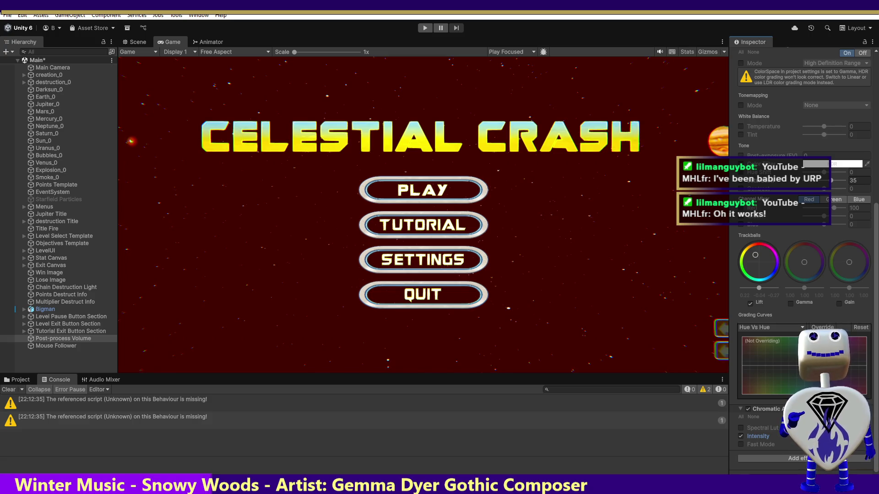
mouse_move(757, 271)
mouse_down()
mouse_move(757, 261)
mouse_move(766, 283)
mouse_up()
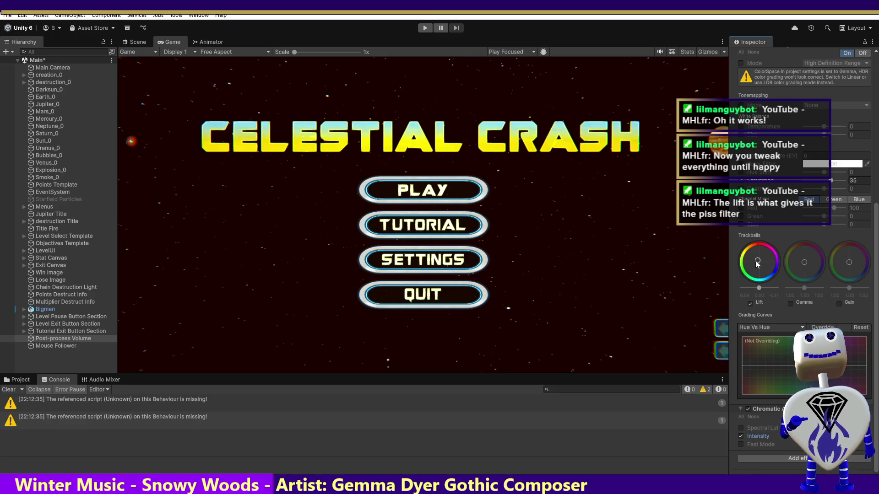
Nudge the Lift trackball near neutral so the starfield turns black again.
drag(758, 264, 757, 266)
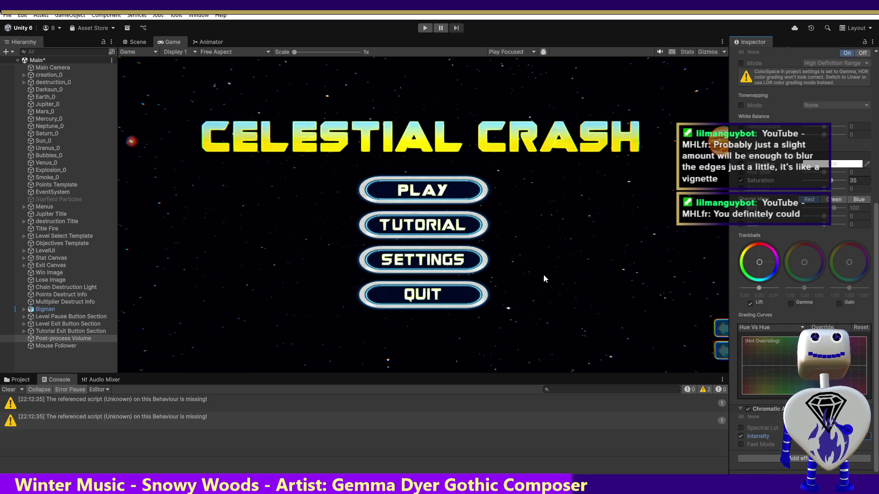
Enter play mode to run Celestial Crash.
click(427, 28)
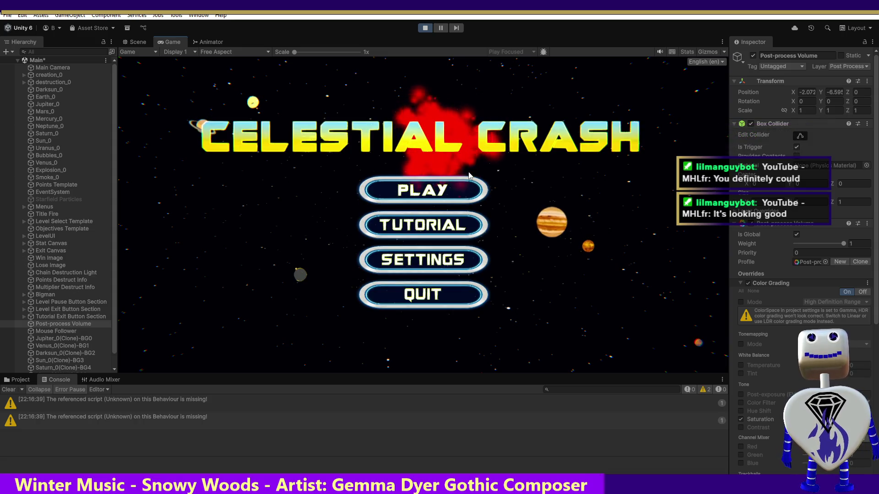
From the title menu, choose PLAY and then the Skill Challenge level.
click(455, 192)
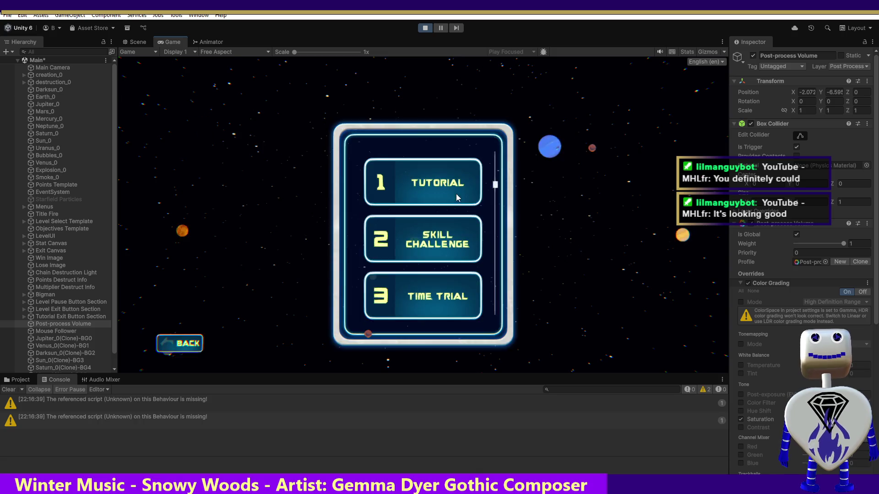
click(438, 236)
Start the Skill Challenge level and play it with colour grading active.
click(615, 287)
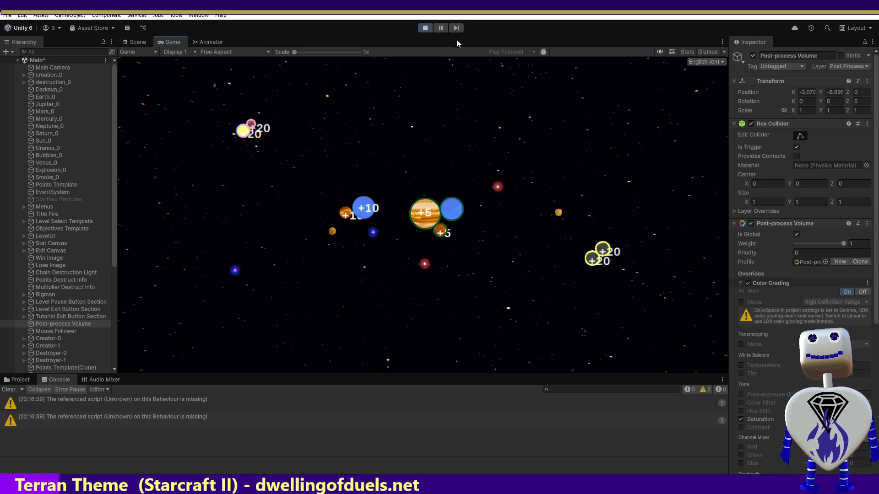
Stop the play-test from the toolbar.
click(425, 28)
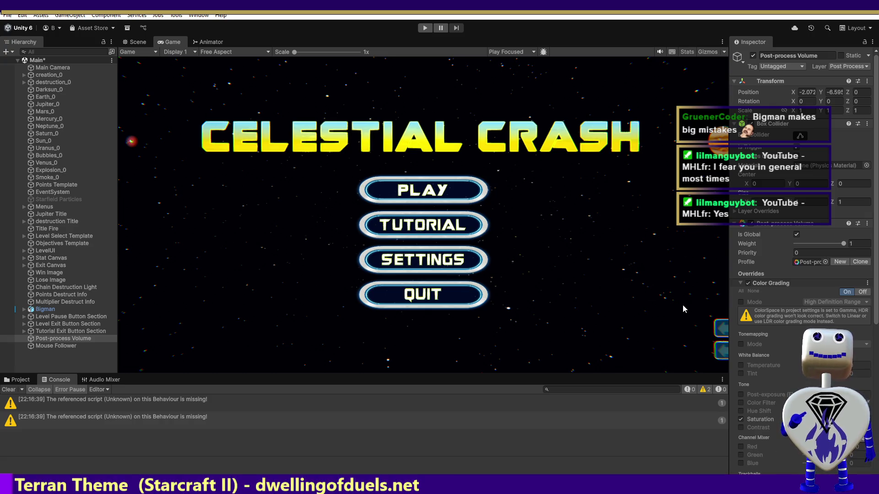
Scroll the Inspector down to the Color Grading overrides.
scroll(873, 330, down, 5)
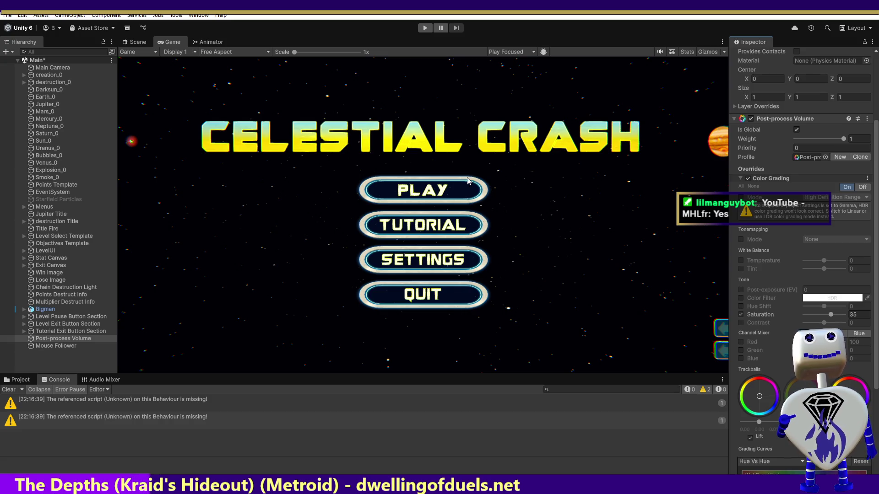
Enter Play mode, bring the trackballs into view, and go to the level select.
click(425, 29)
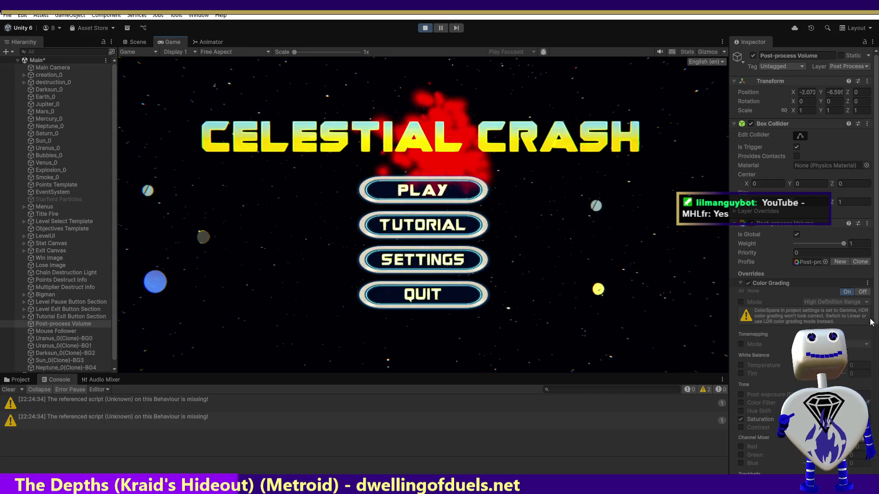
scroll(871, 325, down, 5)
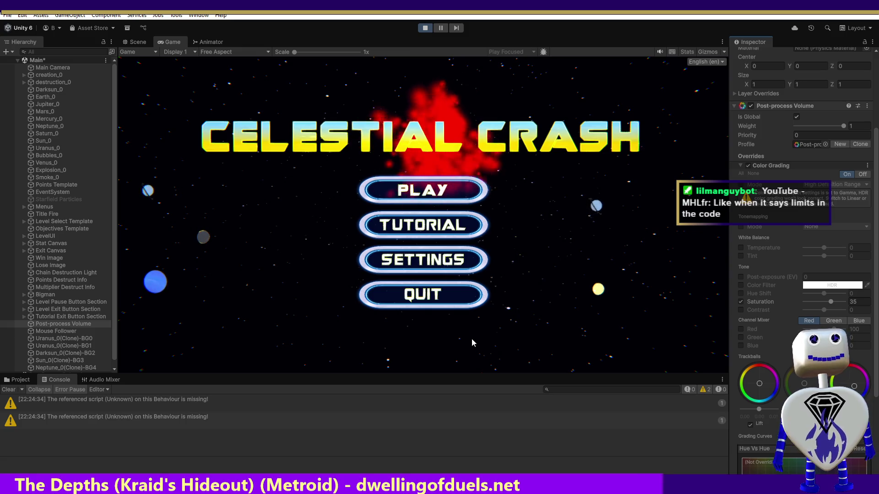
click(423, 191)
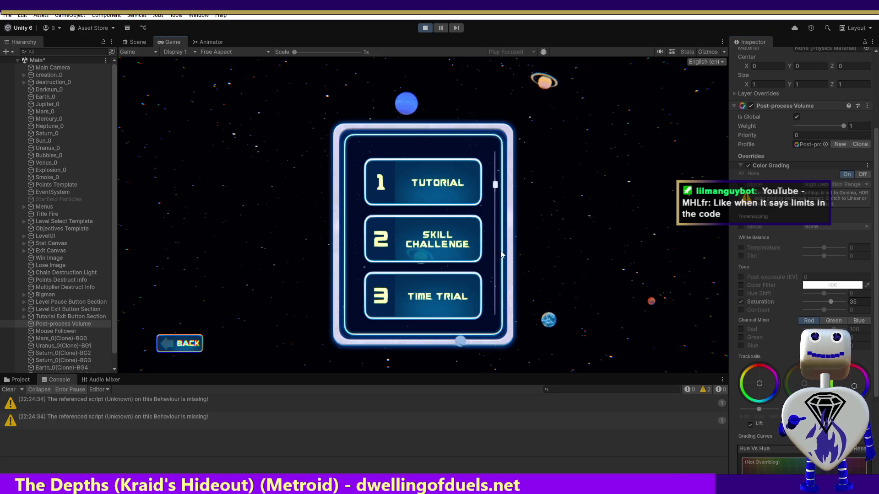
Launch Skill Challenge and spawn planets, including an Earth, scoring +10 and +5.
click(456, 250)
click(609, 295)
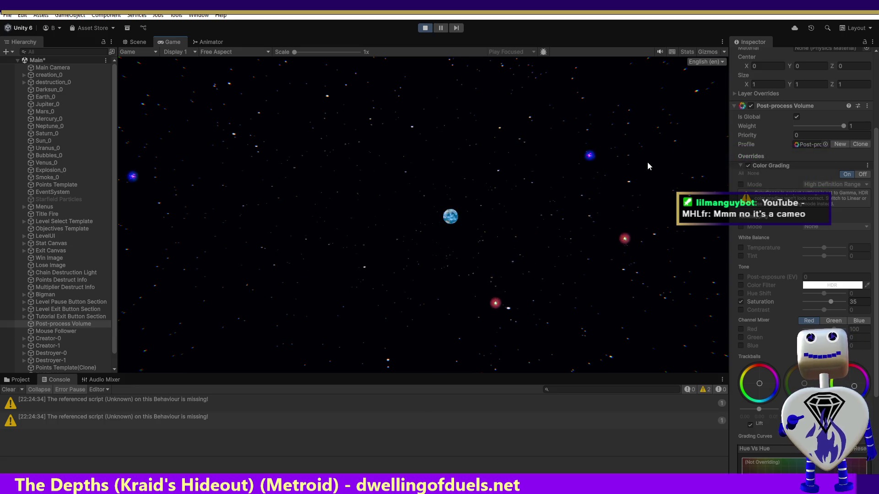
click(468, 260)
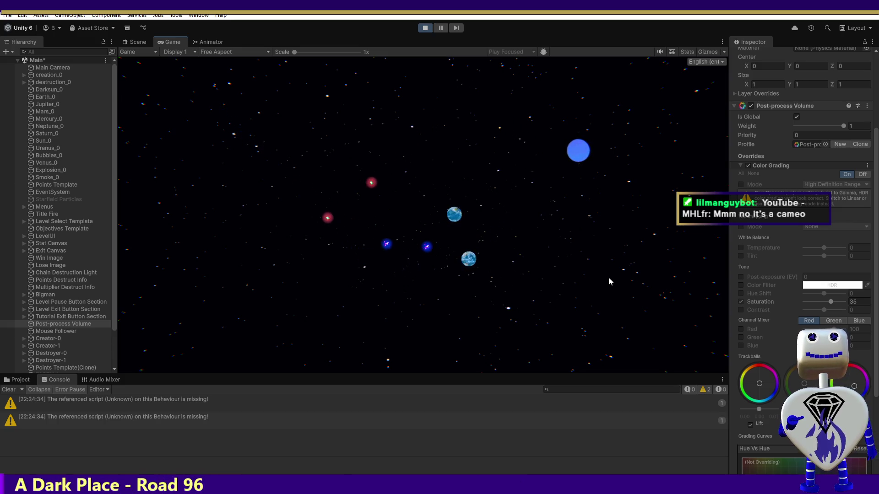
click(516, 155)
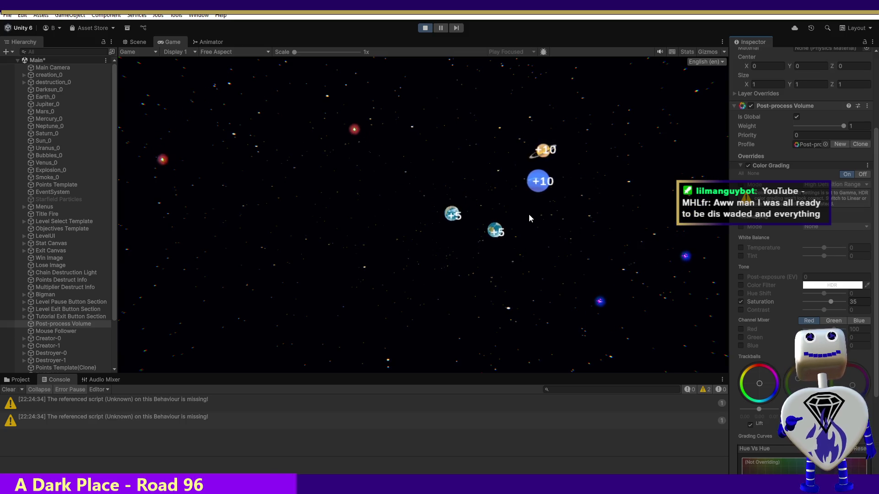
Exit Play mode so the Game view returns to the Celestial Crash title menu.
click(425, 27)
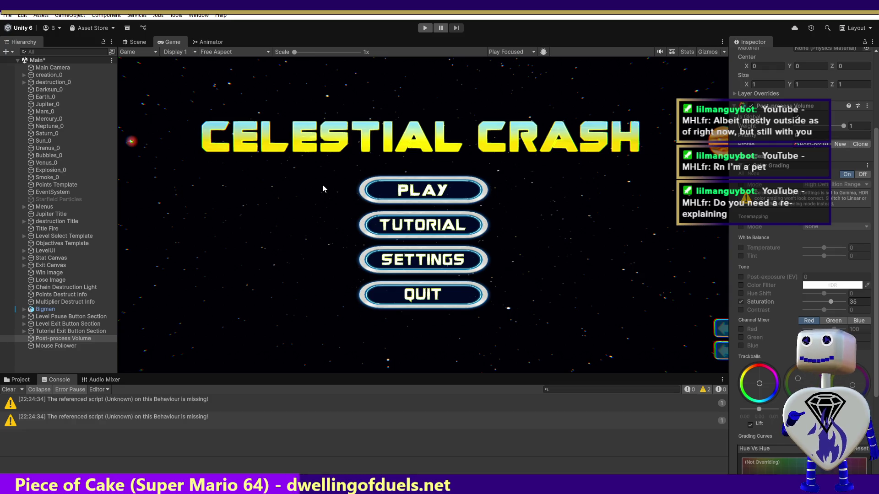
Select Mouse Follower, review its trail settings, and enter Play mode.
click(59, 347)
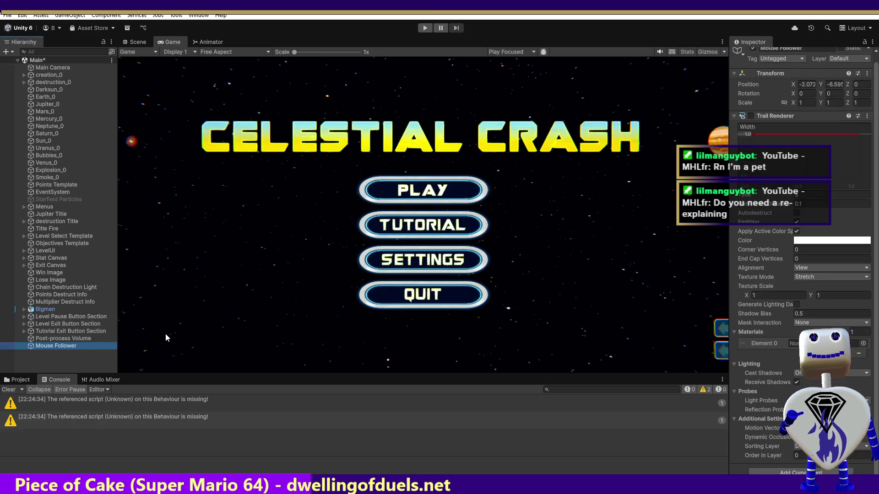
click(750, 116)
click(431, 28)
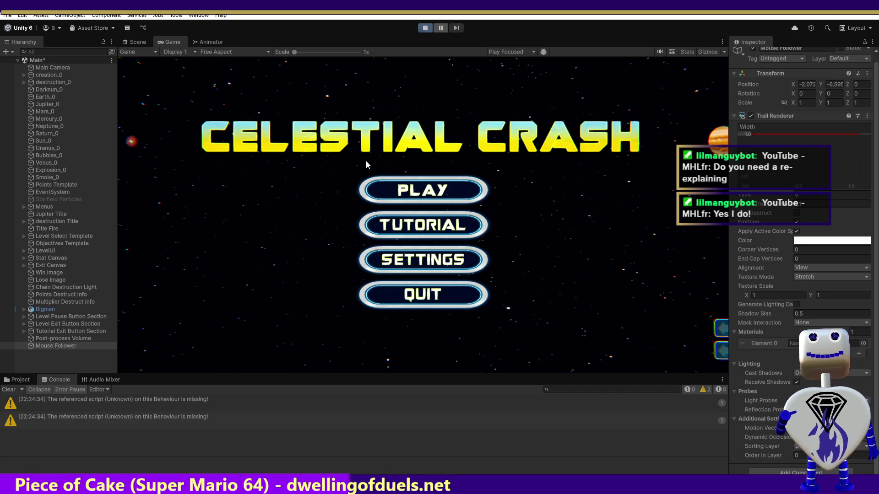
Go through PLAY and Skill Challenge in the game menu to start the level.
click(448, 189)
click(443, 234)
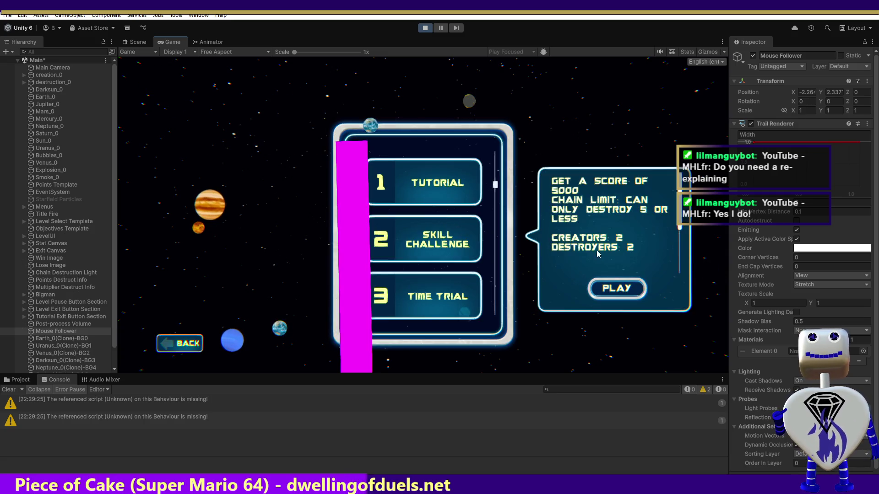
click(613, 288)
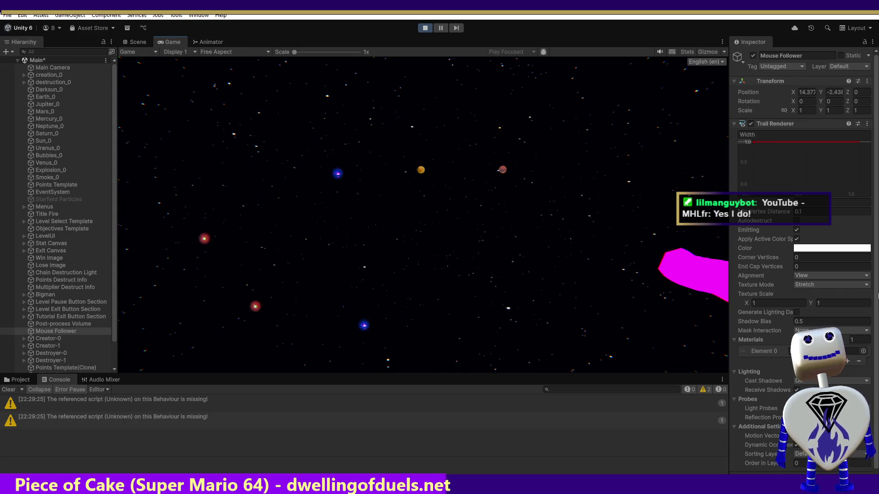
Lower the Trail Renderer Width curve key from 1.0 to make the magenta trail thin.
scroll(875, 320, down, 1)
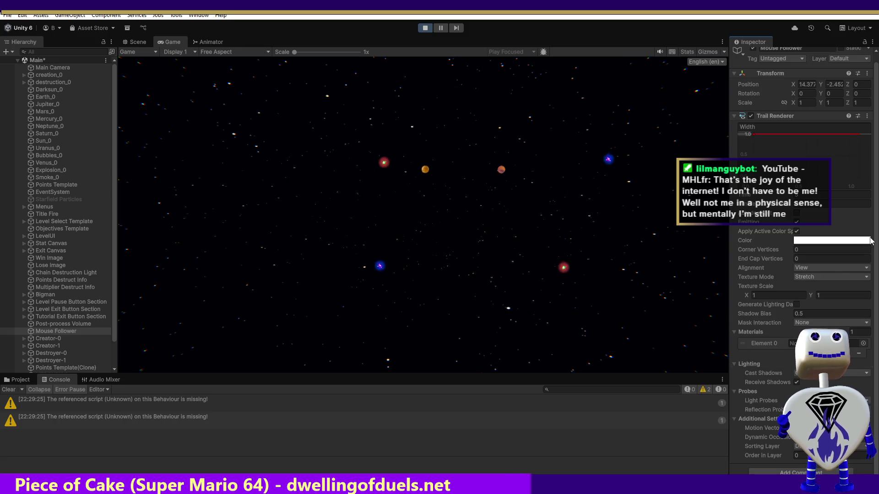
scroll(807, 264, up, 1)
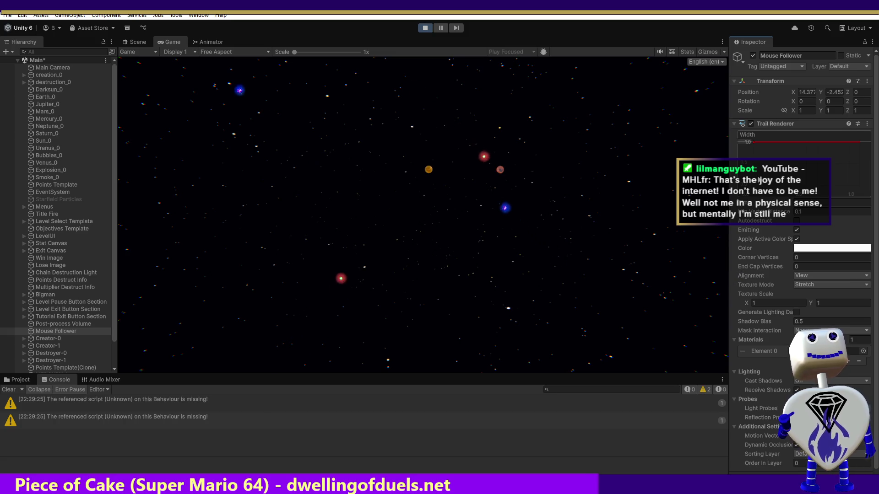
drag(754, 141, 784, 186)
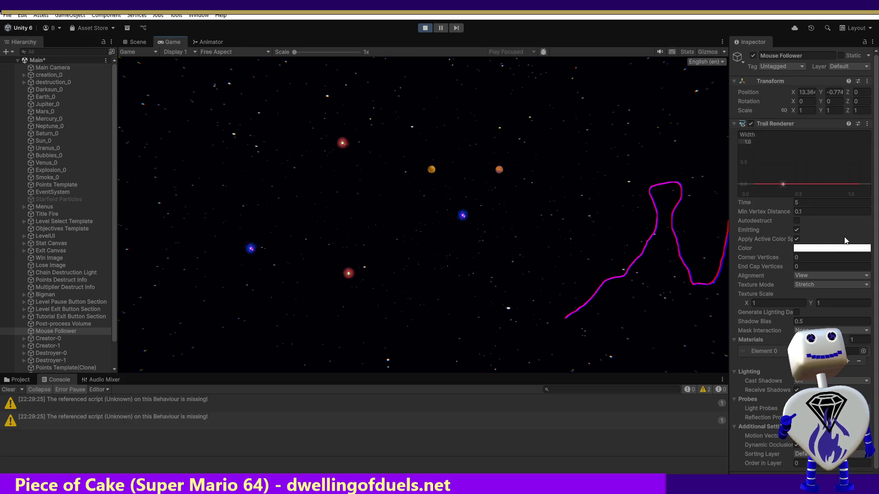
Set the Mouse Follower trail's Time to 1, then lower it to 0.5 seconds.
click(809, 202)
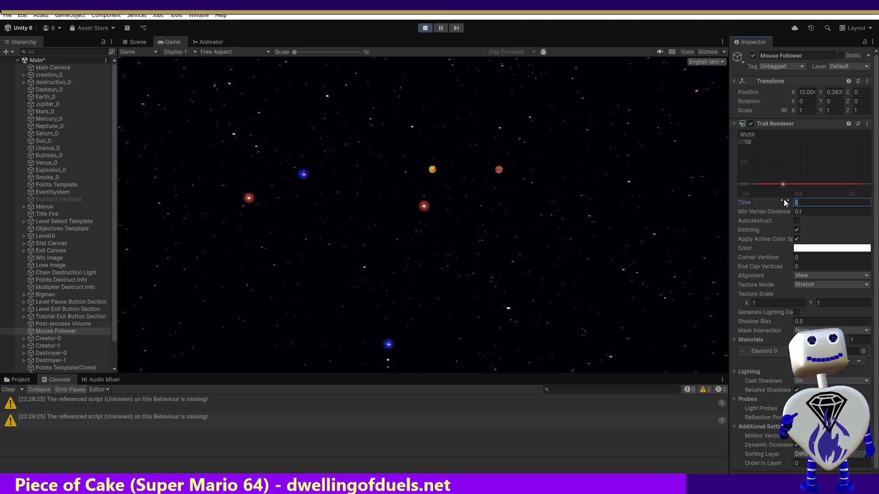
text(1)
click(571, 219)
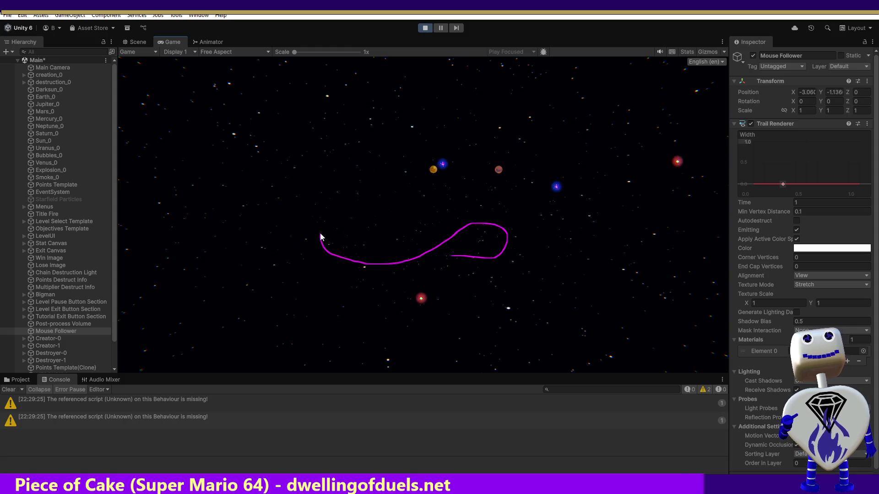
click(792, 203)
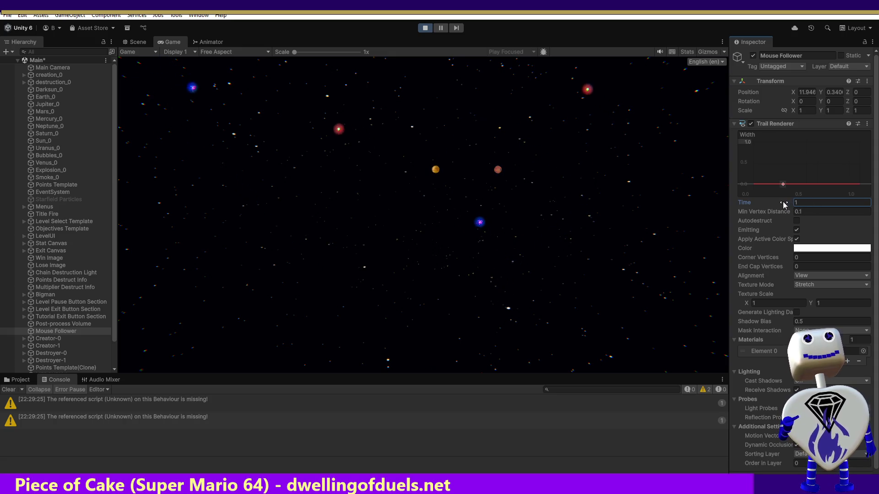
text(.5)
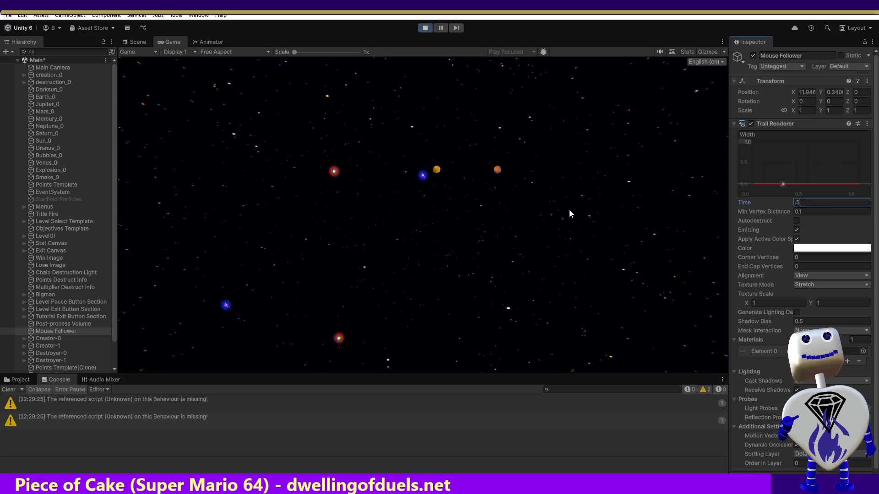
click(555, 221)
text(0.1)
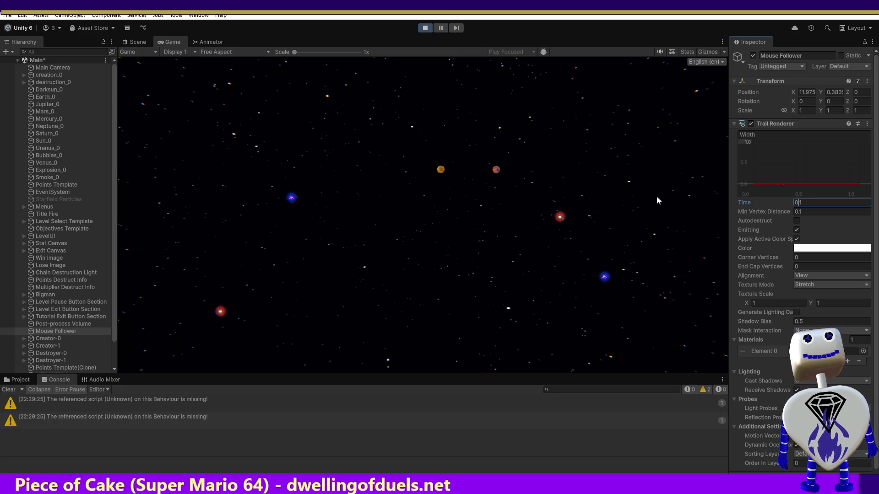
Confirm the 0.5 trail Time and bring up the Select Material picker for the trail's material slot.
click(552, 219)
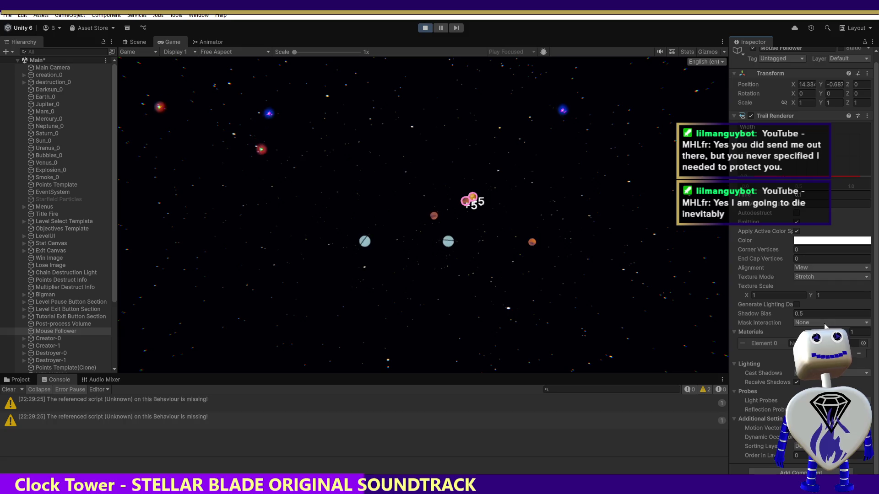
click(863, 344)
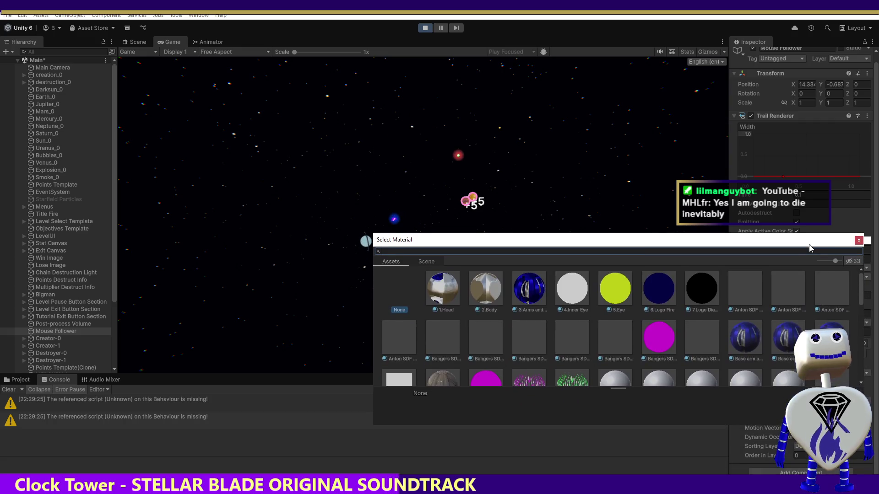
Try the Default-Skybox and SpatialMappingWireframe materials on the Mouse Follower trail.
drag(860, 296, 871, 372)
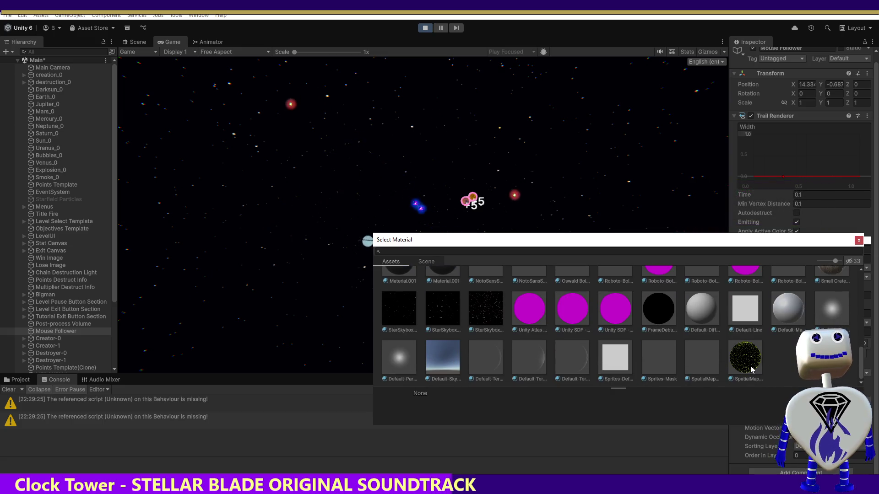
key(Escape)
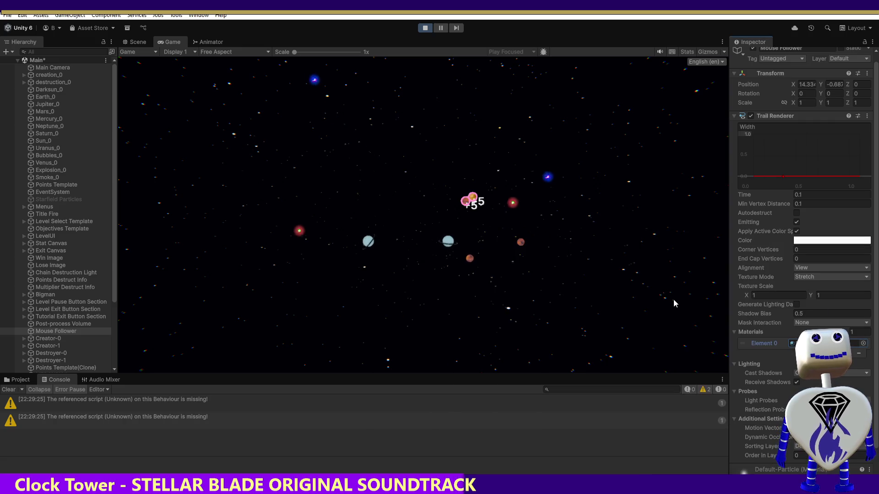
click(665, 300)
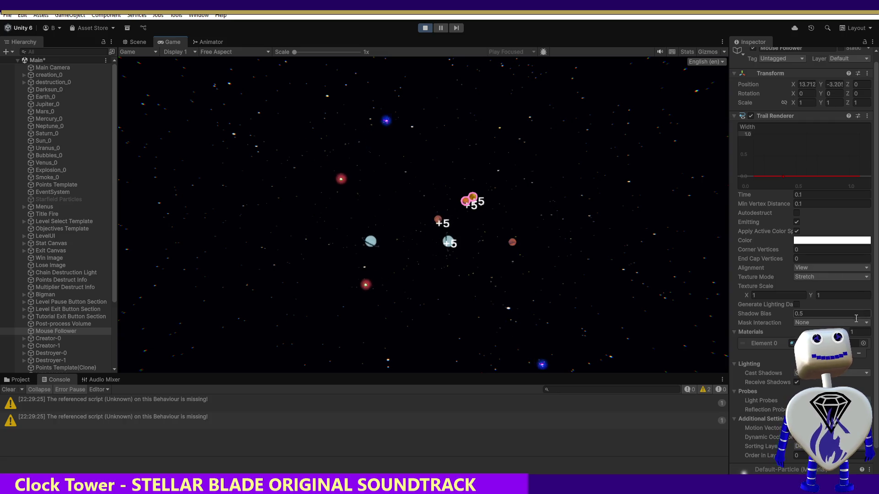
click(863, 344)
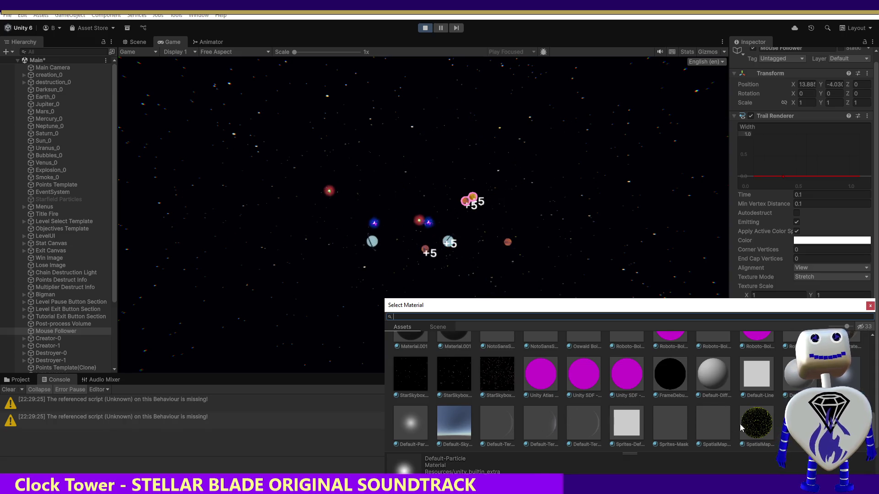
double_click(450, 422)
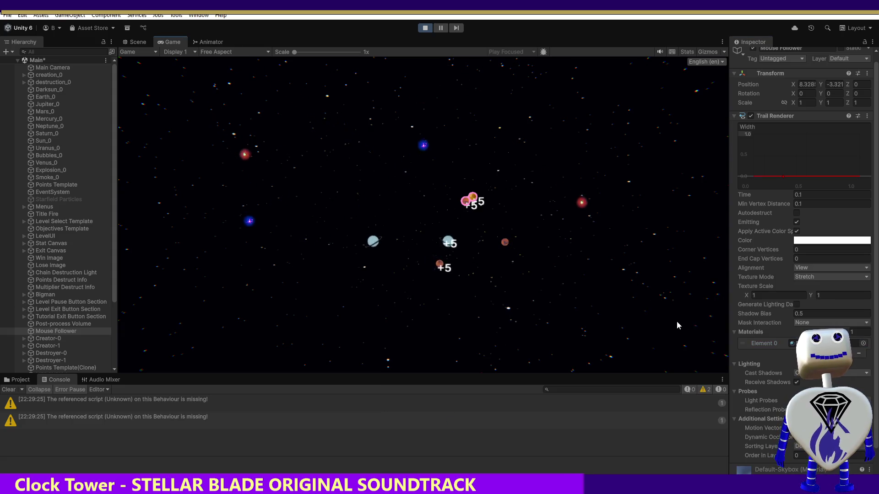
click(863, 343)
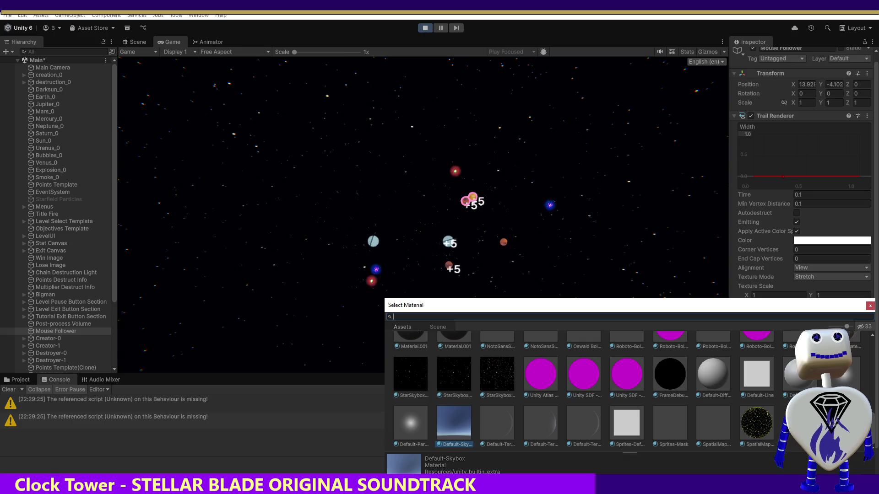
double_click(754, 429)
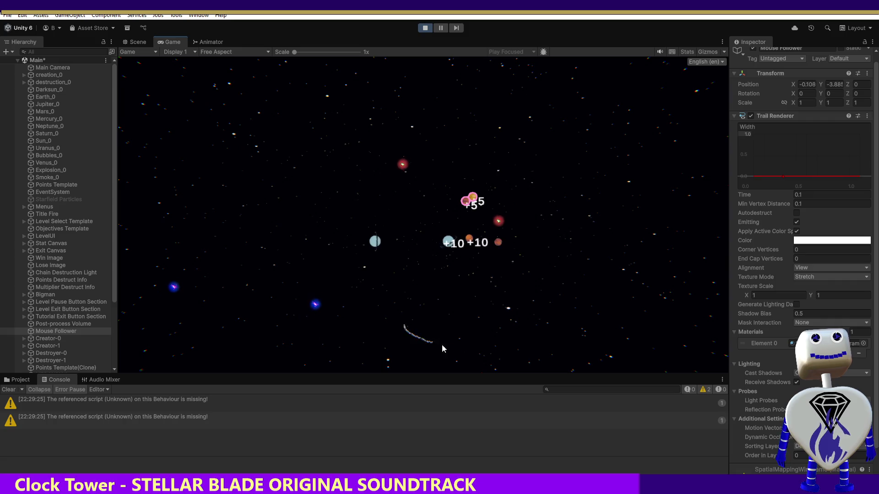
Assign the Glow material to the Mouse Follower trail.
click(863, 343)
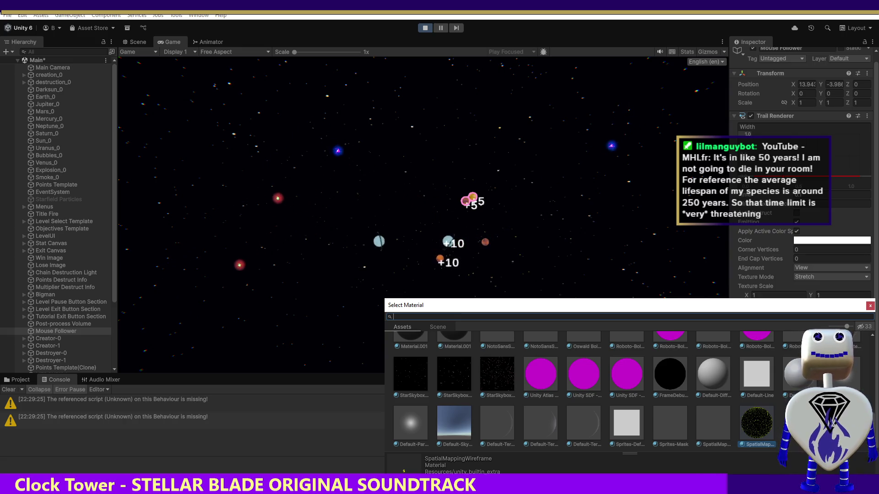
drag(872, 417, 877, 375)
click(568, 410)
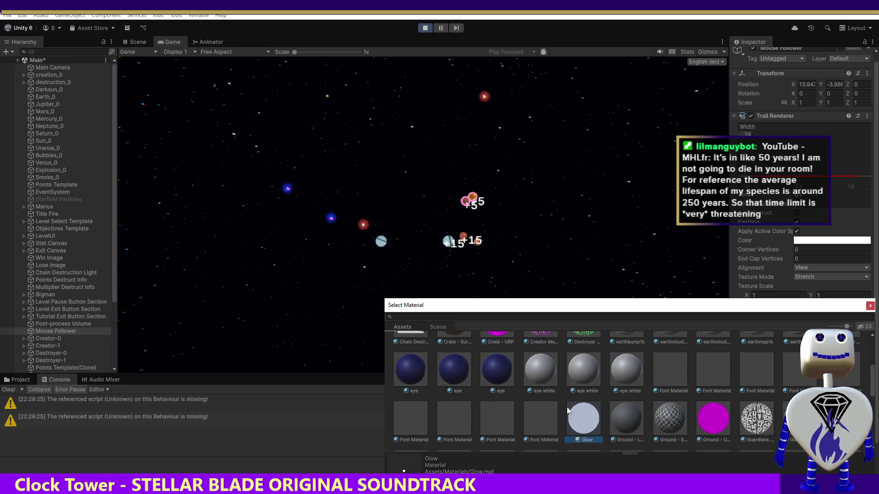
double_click(575, 414)
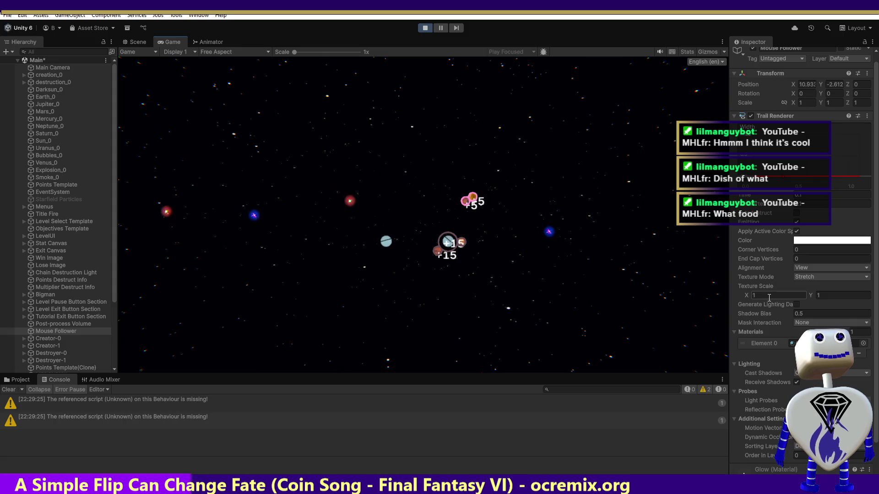
click(829, 296)
text(5)
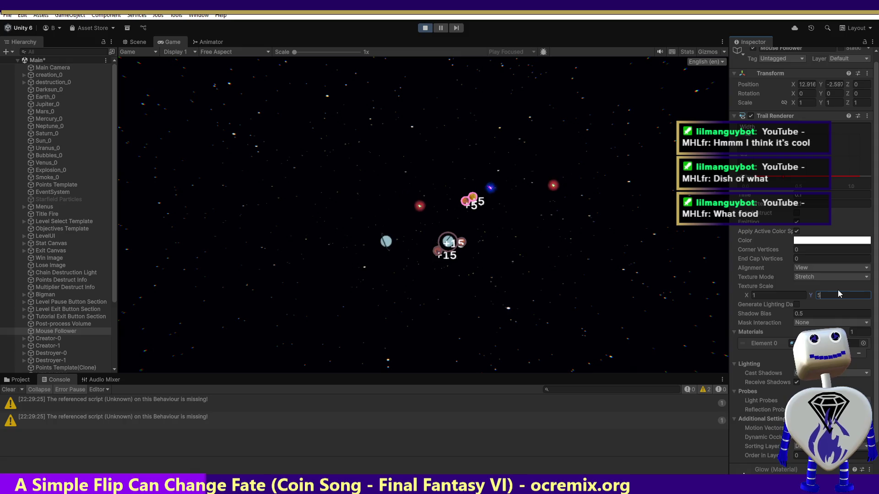
key(Return)
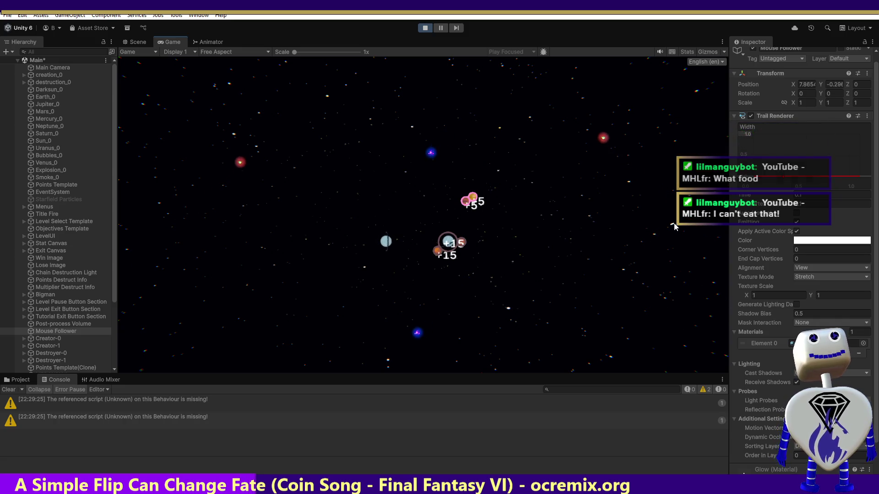
click(806, 278)
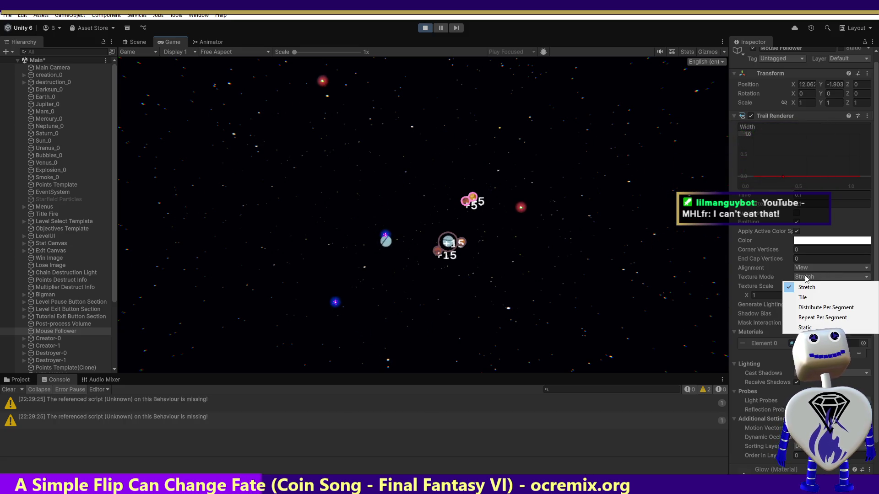
click(802, 297)
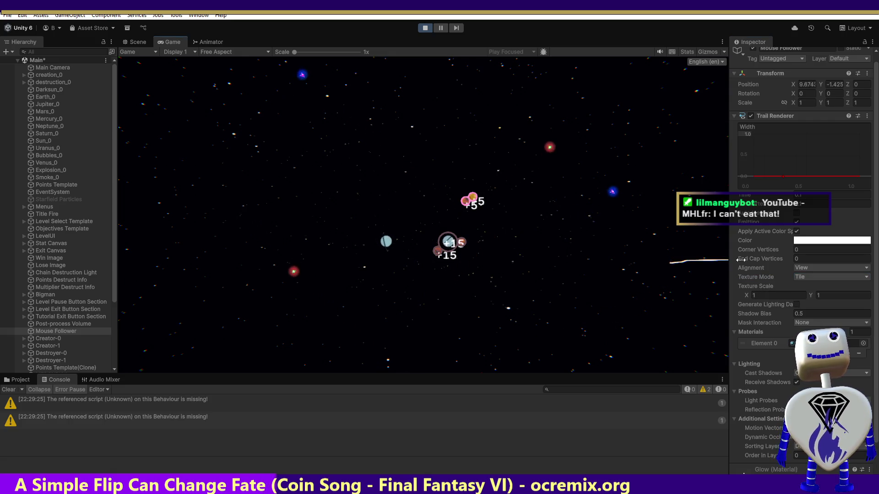
click(810, 276)
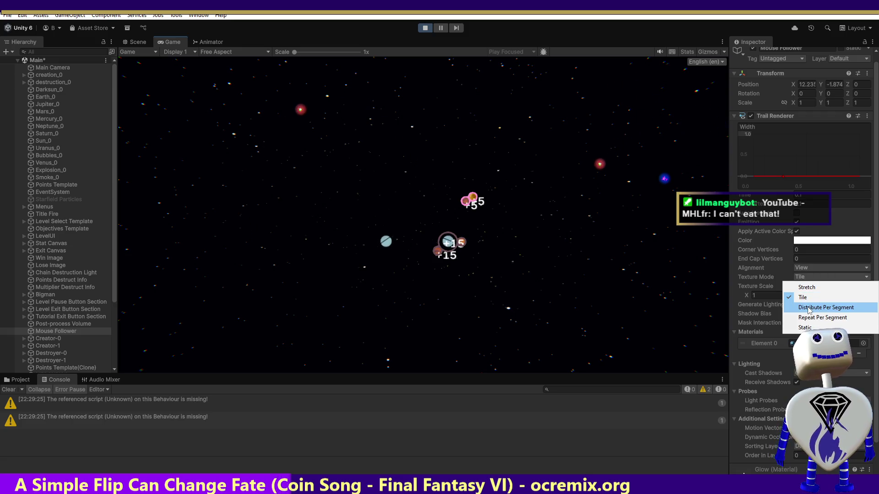
click(804, 327)
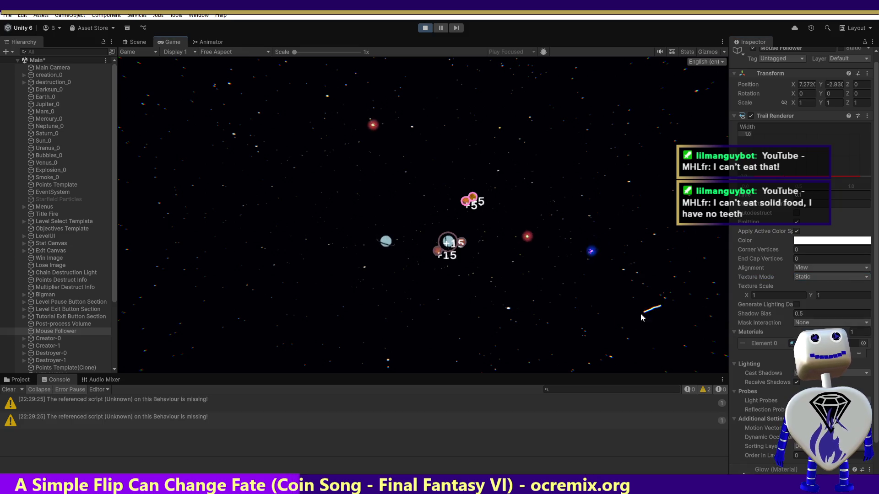
click(814, 277)
click(809, 289)
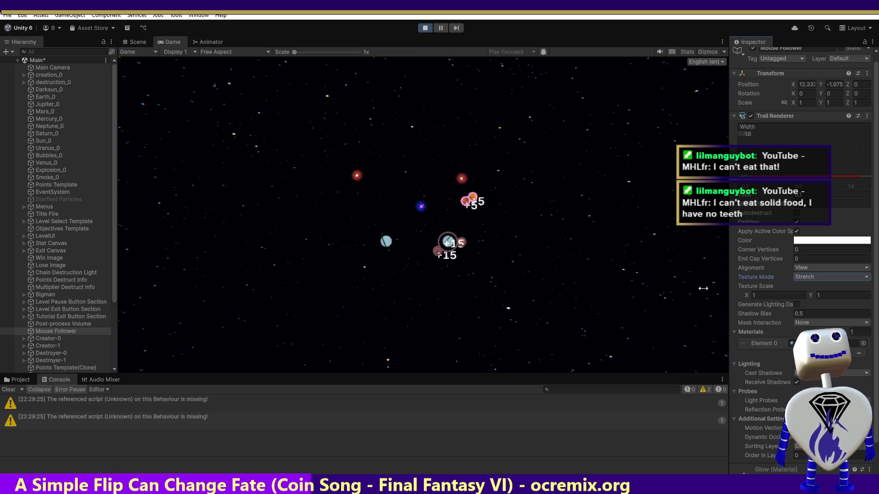
click(801, 269)
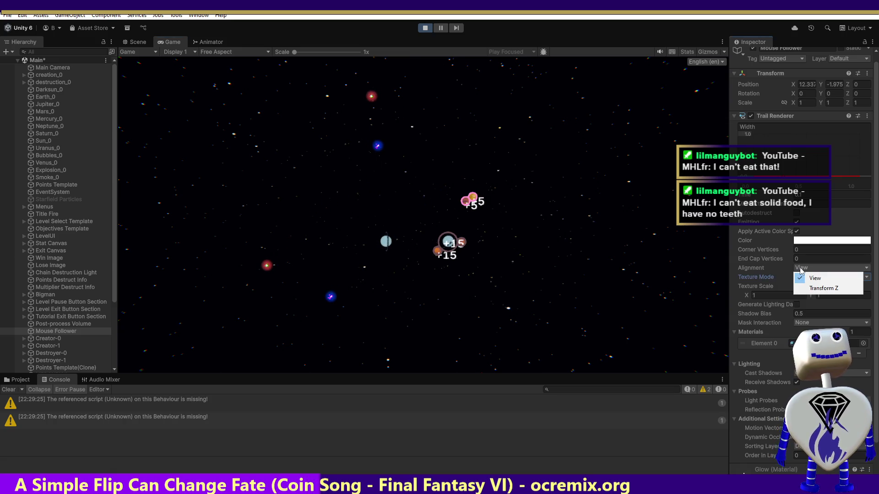
click(823, 289)
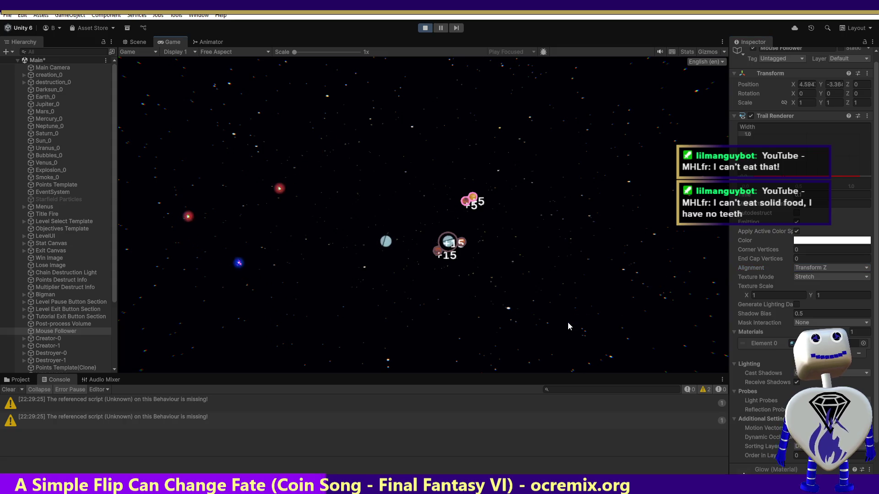
click(808, 268)
click(807, 277)
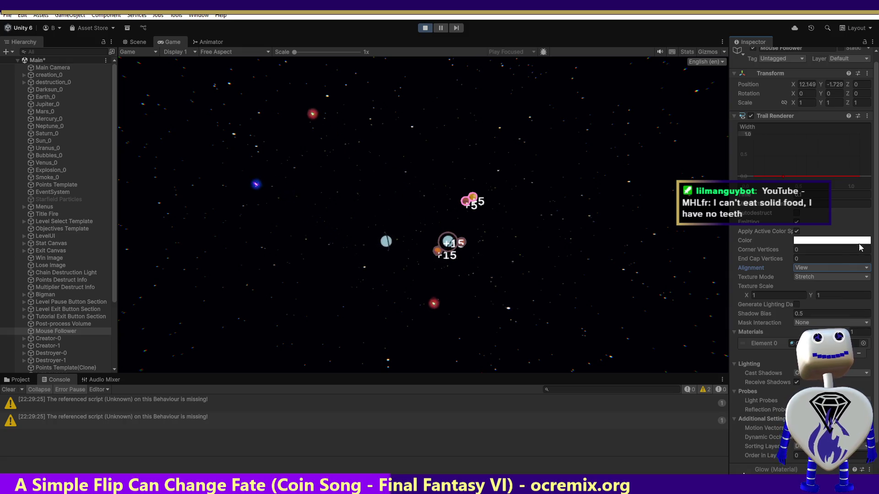
scroll(874, 253, down, 3)
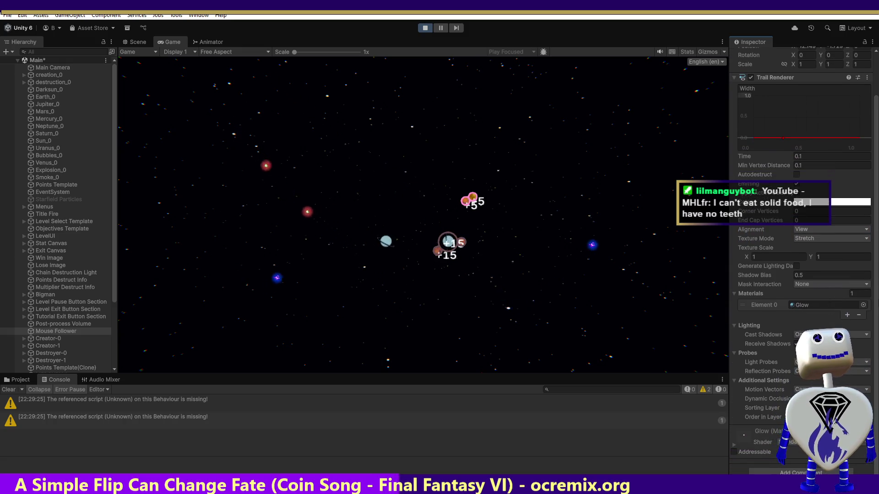
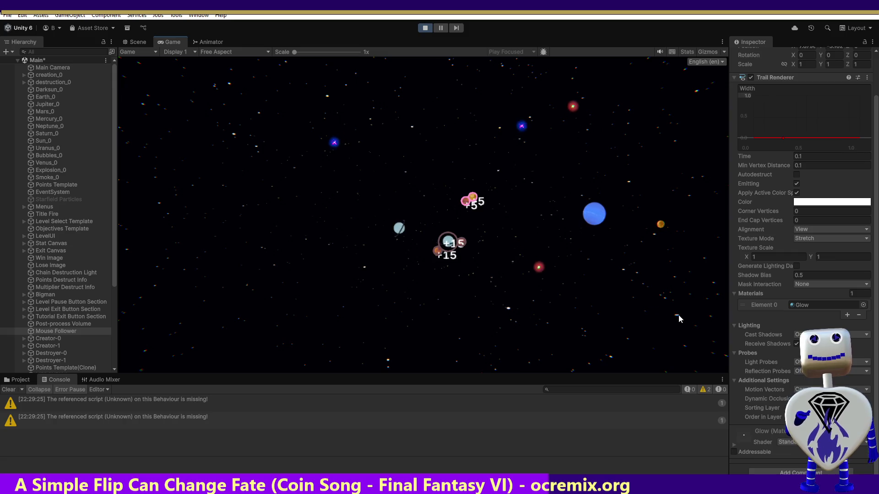
Set the trail gradient's middle key to dark blue (RGB 20,48,80).
click(819, 203)
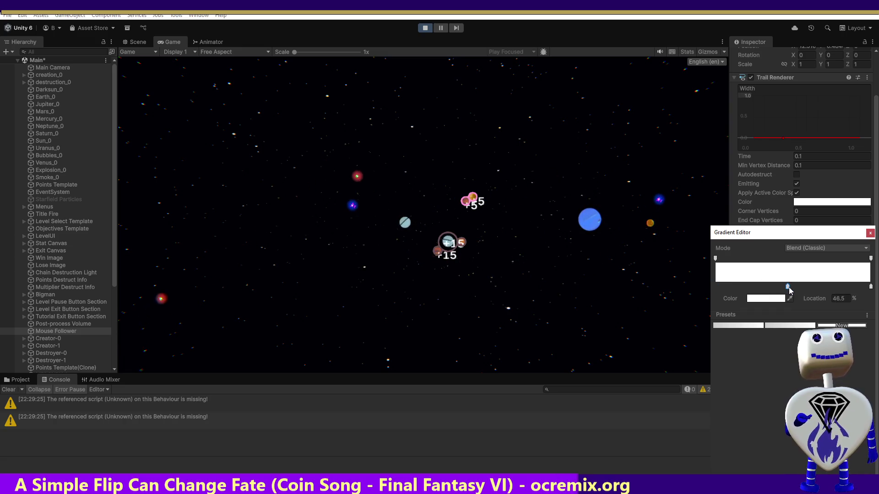
click(782, 298)
mouse_move(810, 261)
mouse_down()
mouse_move(824, 284)
mouse_move(833, 276)
mouse_up()
click(674, 266)
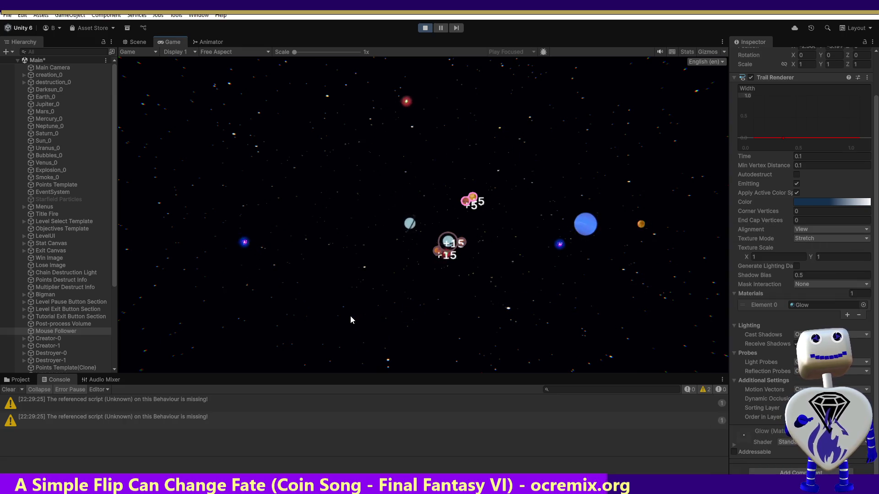
Make the gradient's white end key dark blue as well.
click(827, 203)
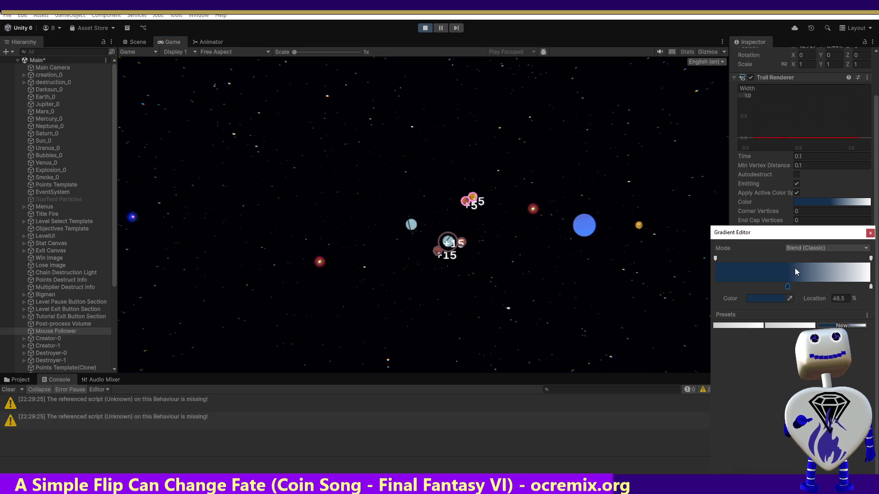
click(871, 287)
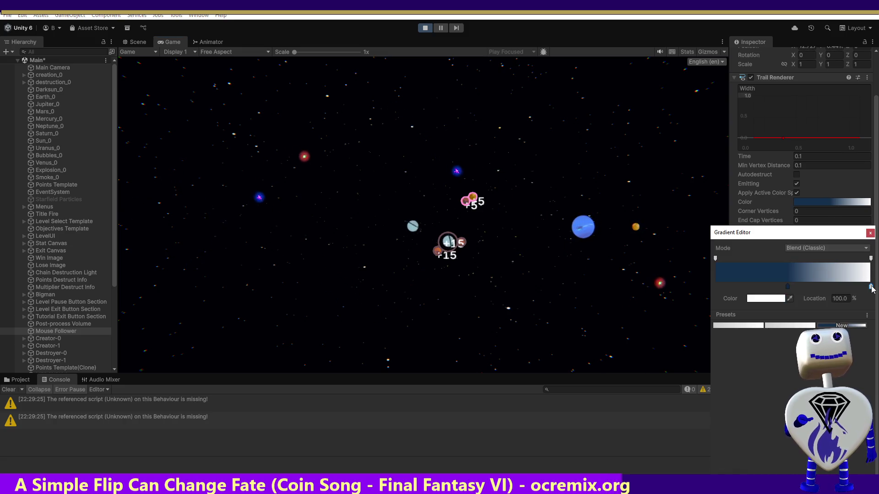
click(790, 298)
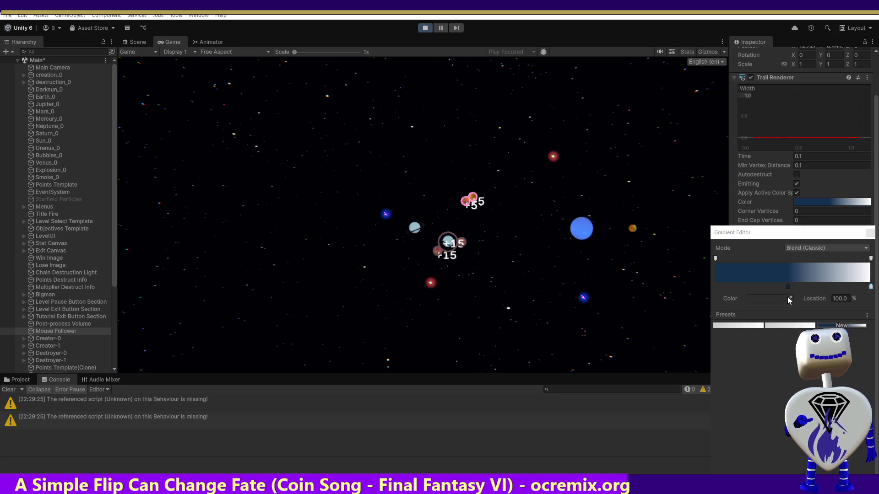
click(780, 298)
click(670, 271)
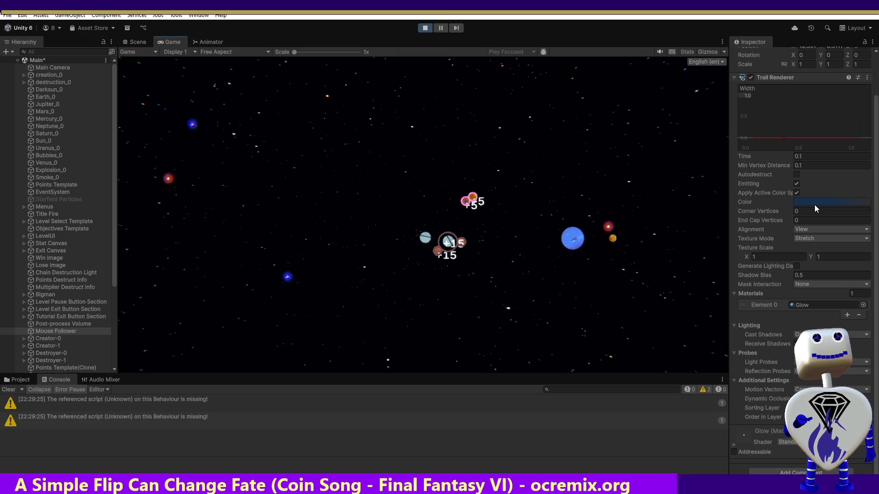
click(853, 202)
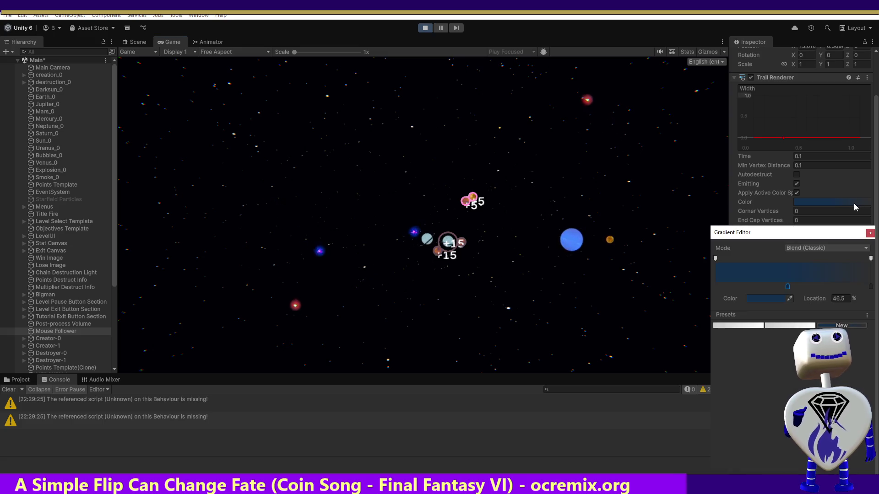
Switch the trail gradient to Fixed mode and remove the Glow material's Element 0 slot.
click(847, 248)
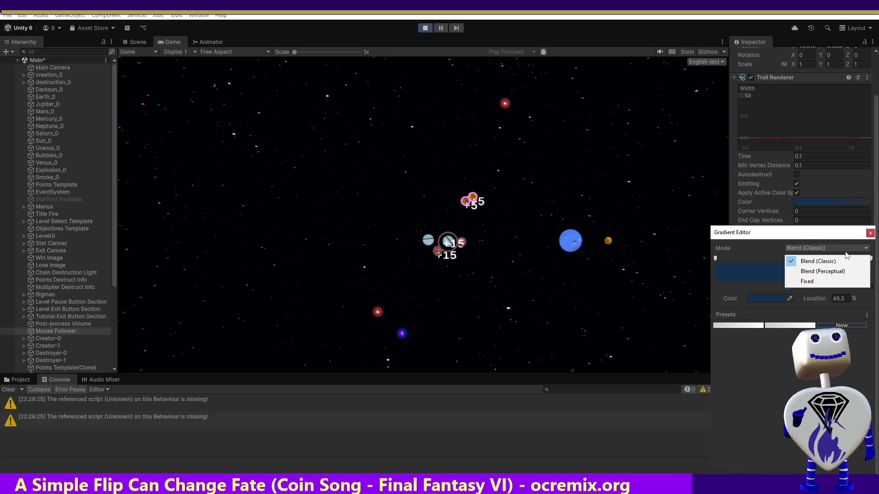
click(819, 281)
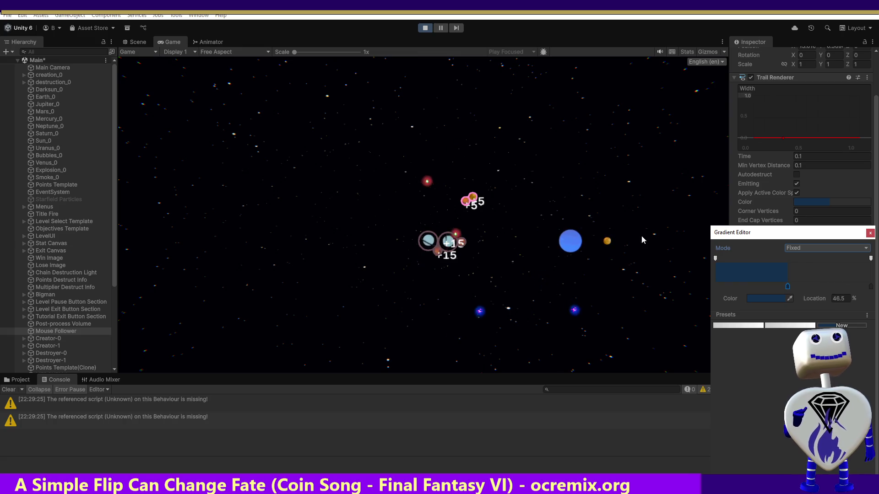
click(652, 198)
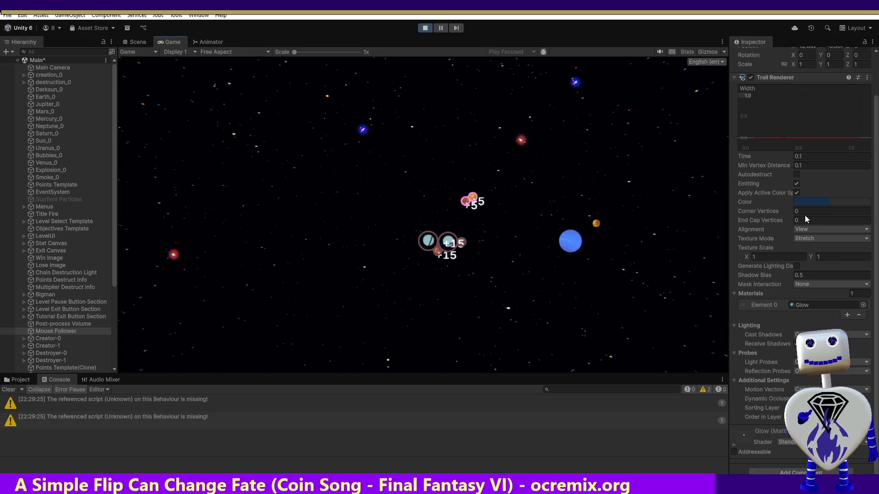
click(859, 315)
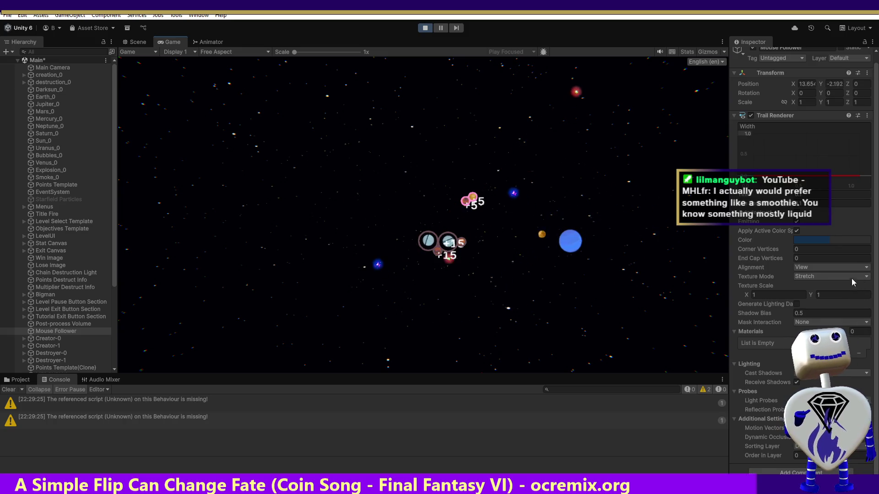
Add a material slot, assign Glow to it, and enable the trail's Autodestruct option.
click(850, 353)
click(863, 343)
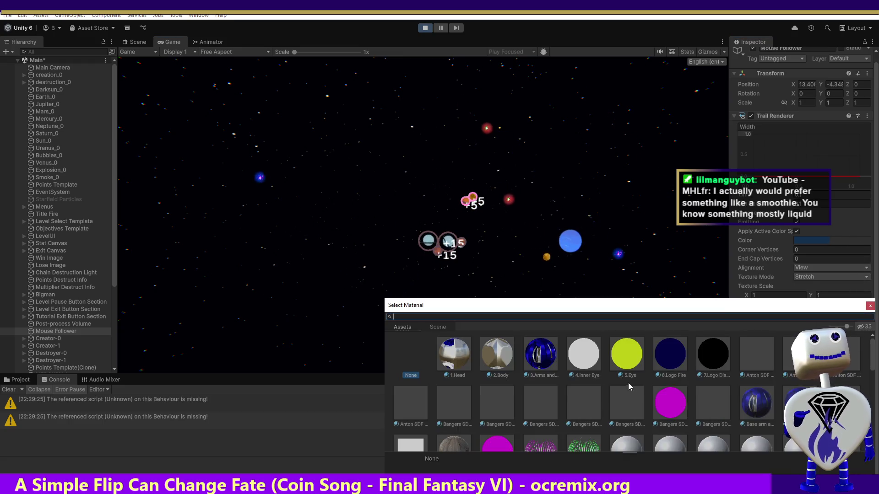
drag(737, 305, 733, 188)
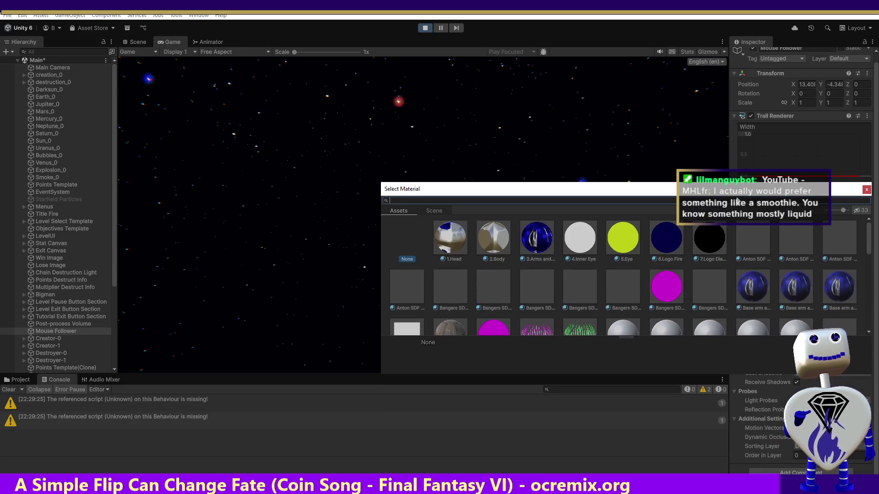
scroll(593, 302, down, 5)
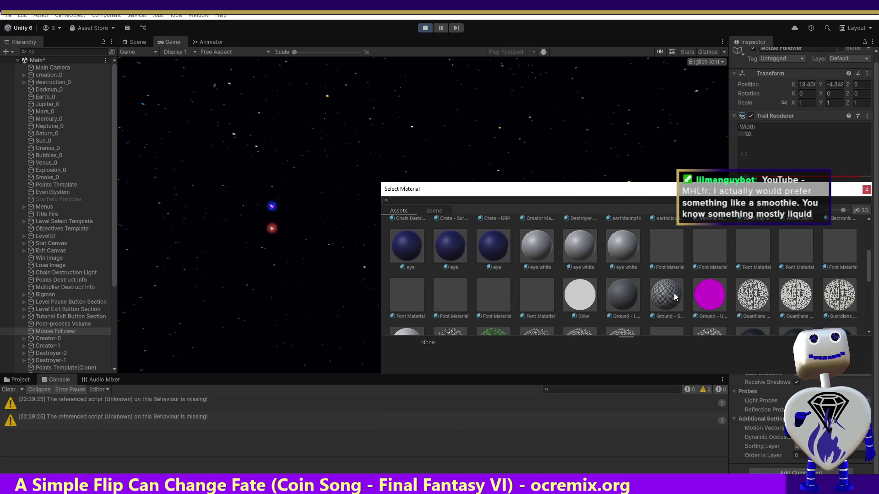
double_click(592, 299)
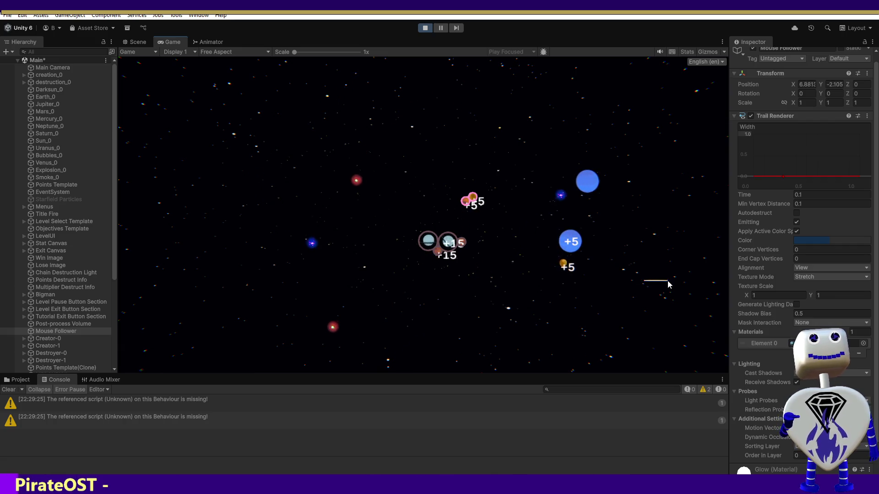
click(794, 213)
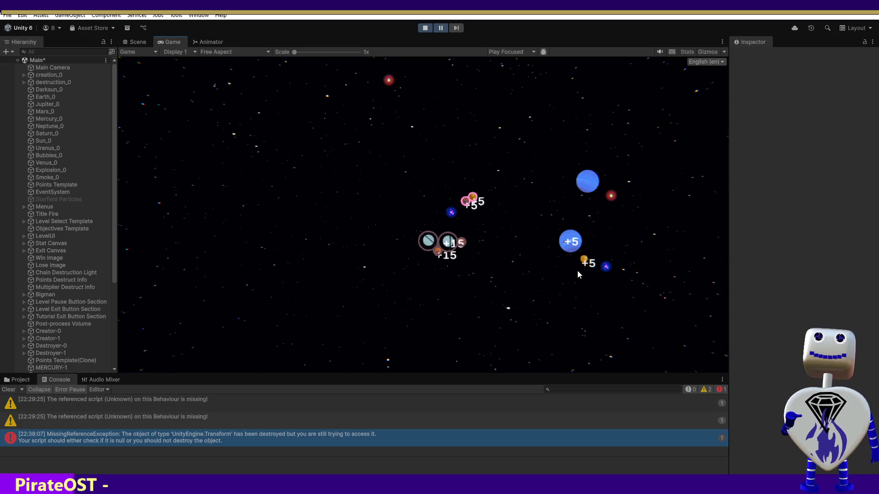
Stop the game, select Mouse Follower and lower the trail's starting width.
click(424, 28)
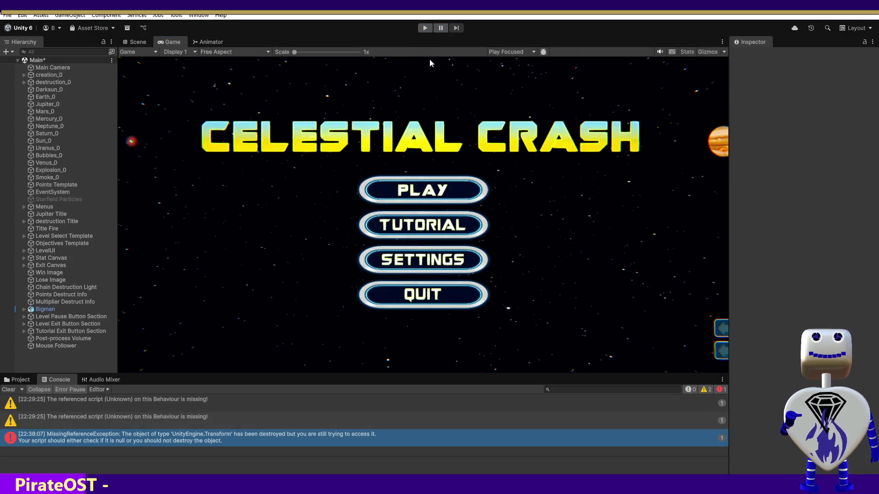
click(53, 338)
click(64, 346)
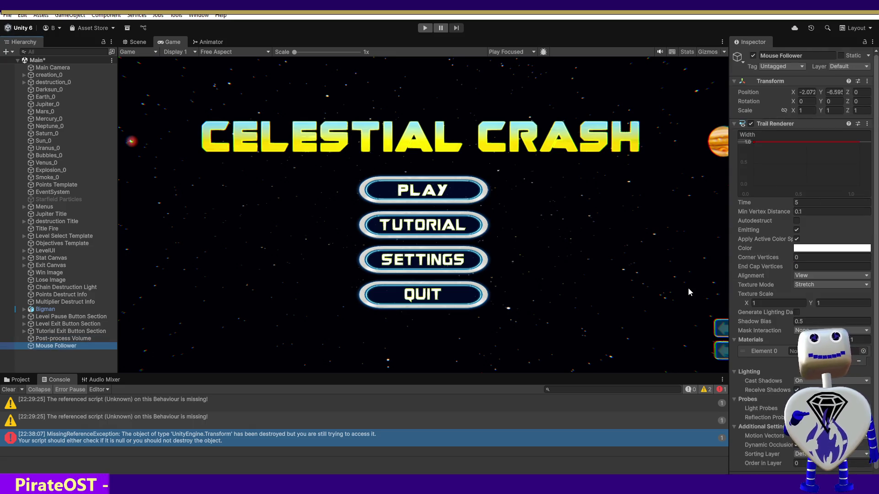
click(811, 142)
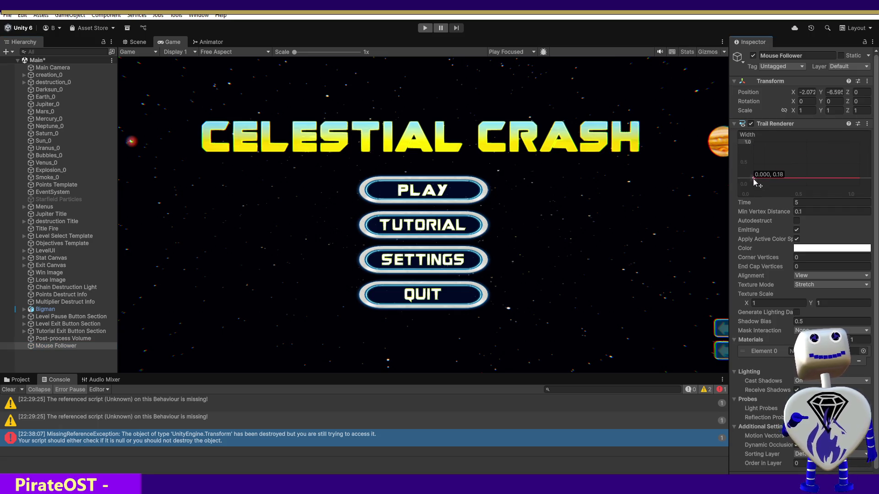
Assign Glow to the trail's Element 0 and restart Play mode.
click(862, 351)
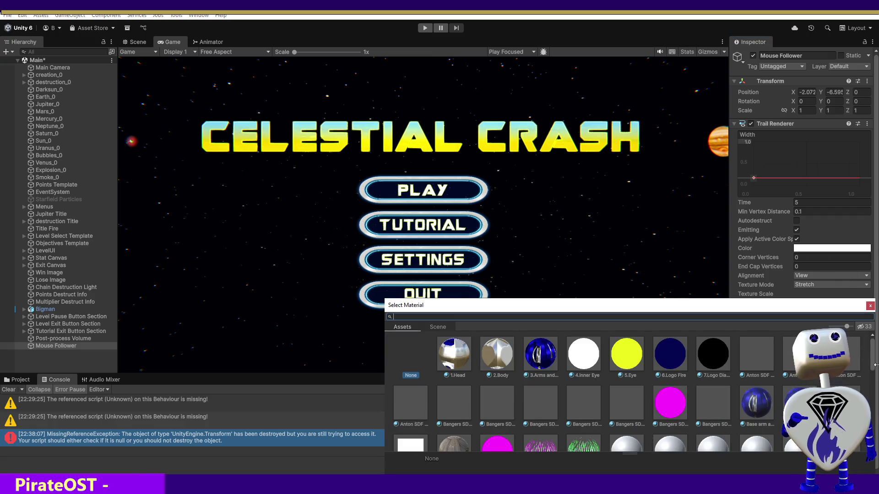
drag(872, 363, 872, 397)
click(580, 400)
double_click(580, 400)
text(0.1)
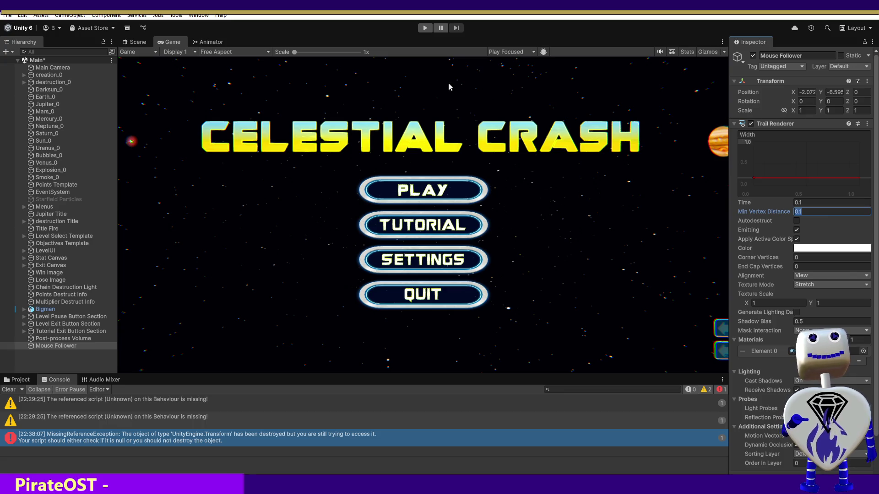
click(425, 28)
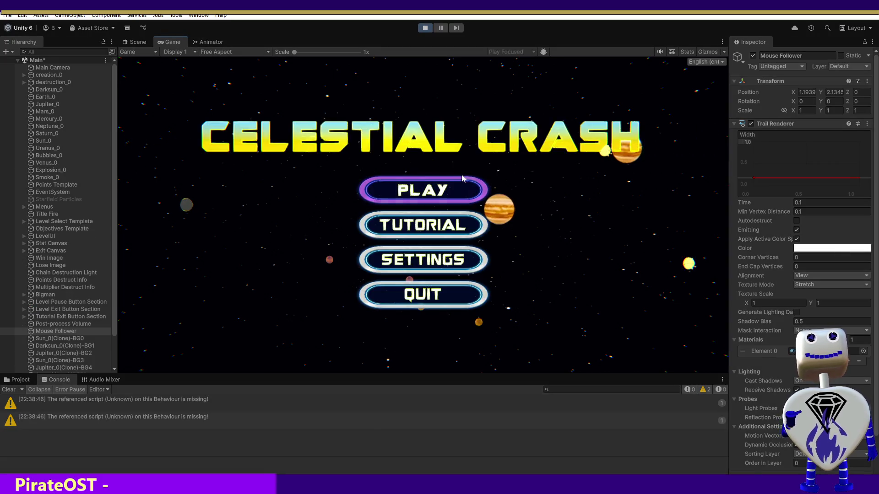
Open level select, view 2 Skill Challenge's details and start that level.
click(427, 195)
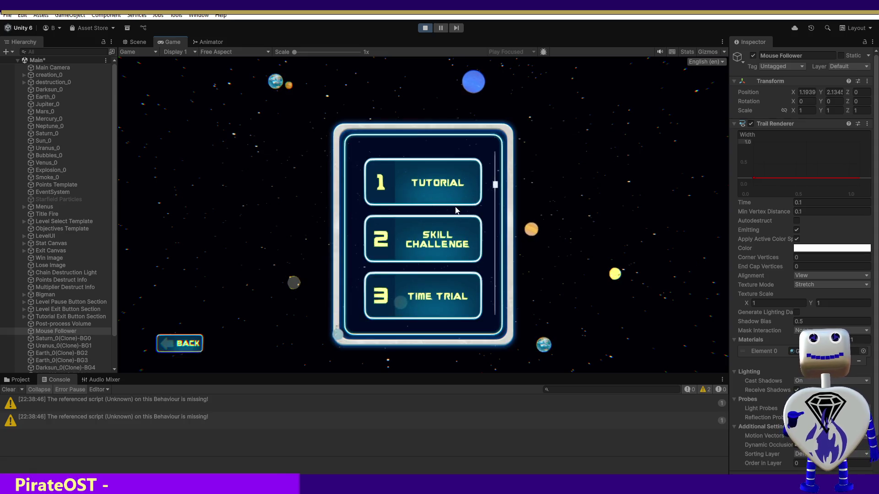
click(446, 230)
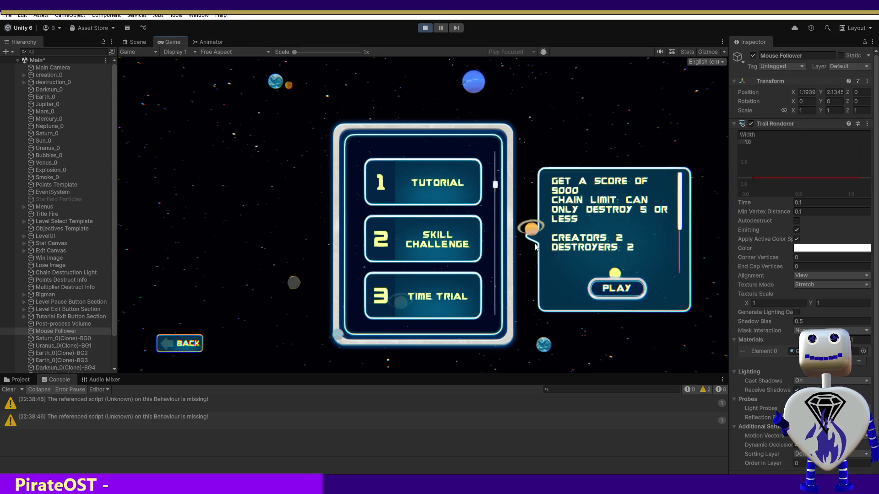
click(615, 283)
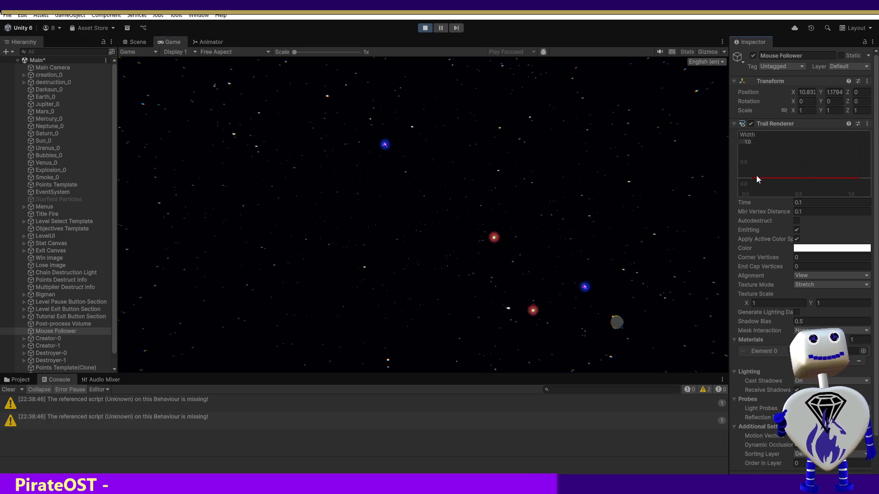
Nudge the trail width curve key down to about 0.06, then stop the playtest.
drag(755, 180, 801, 181)
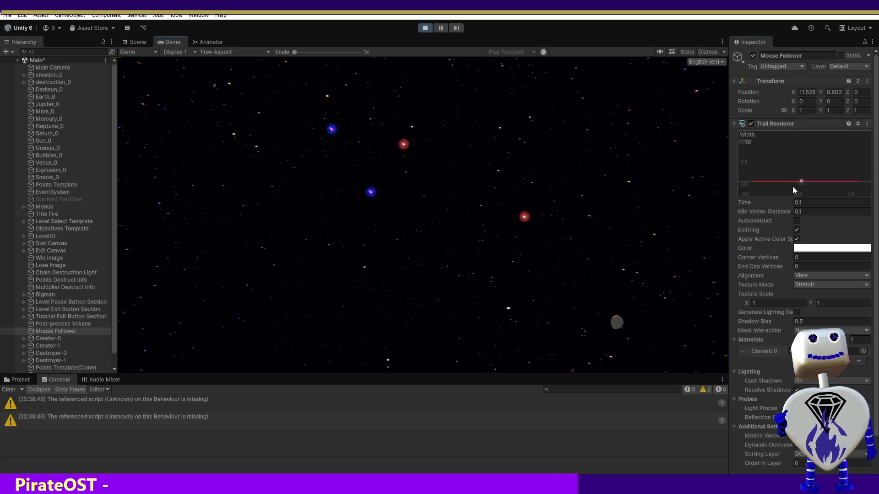
drag(801, 182, 801, 186)
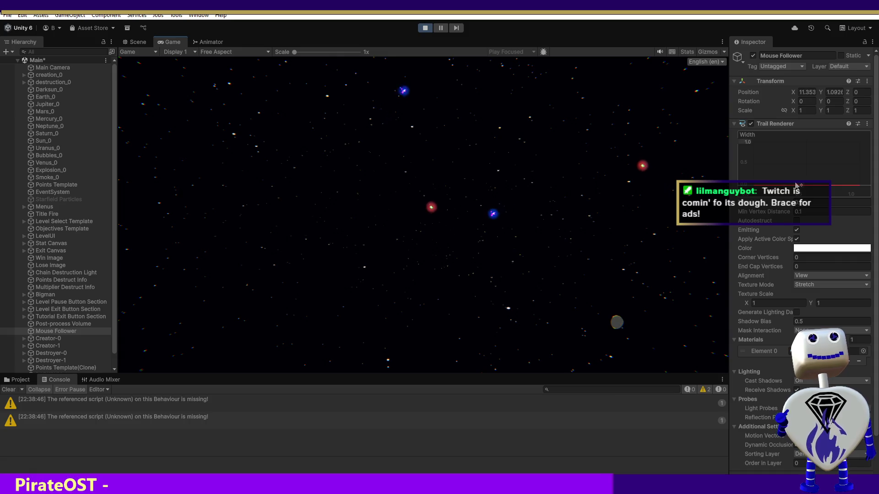
drag(801, 187, 801, 181)
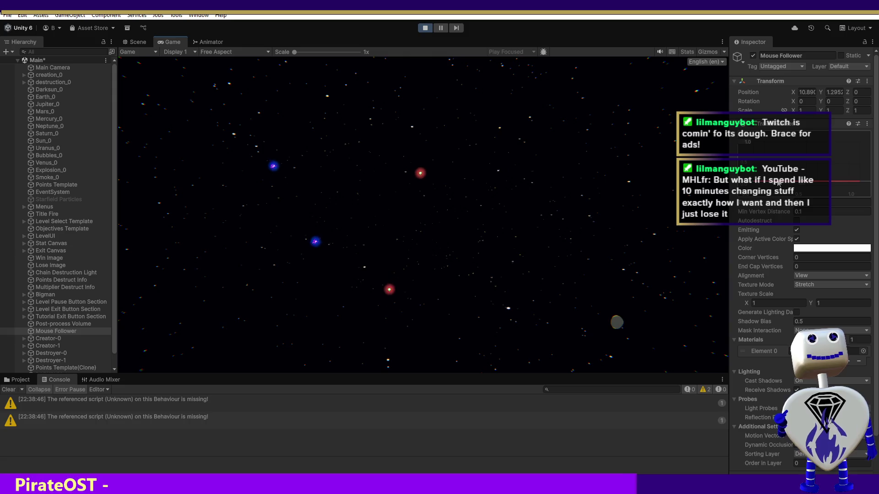
drag(800, 185, 802, 187)
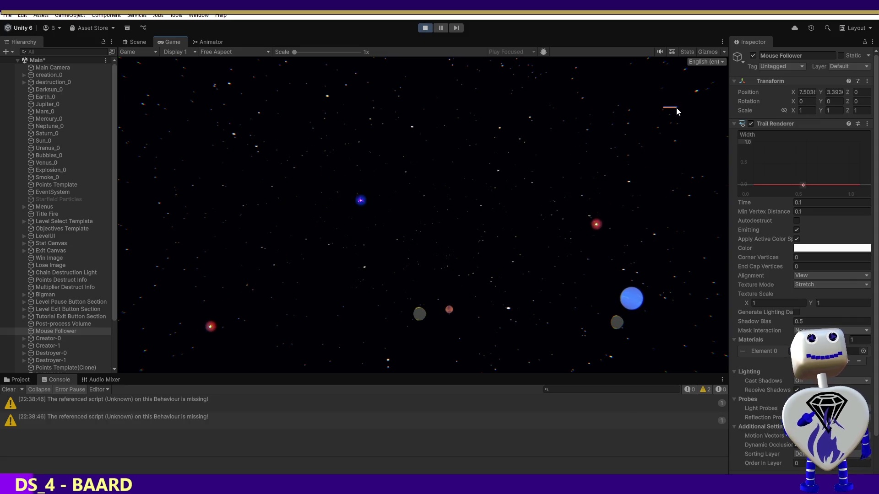
click(802, 186)
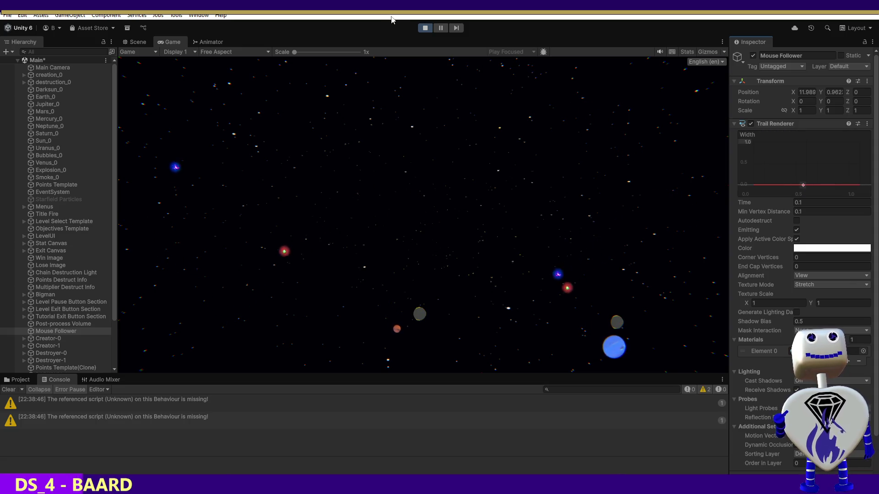
mouse_move(804, 185)
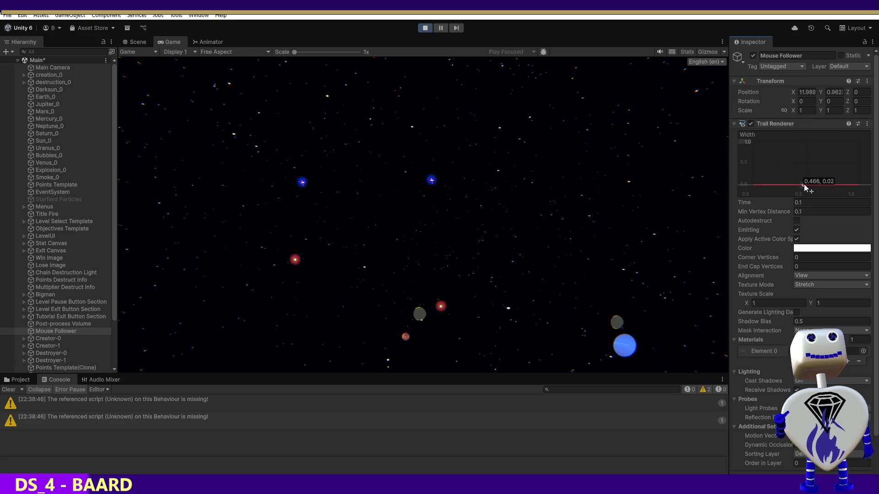
click(424, 28)
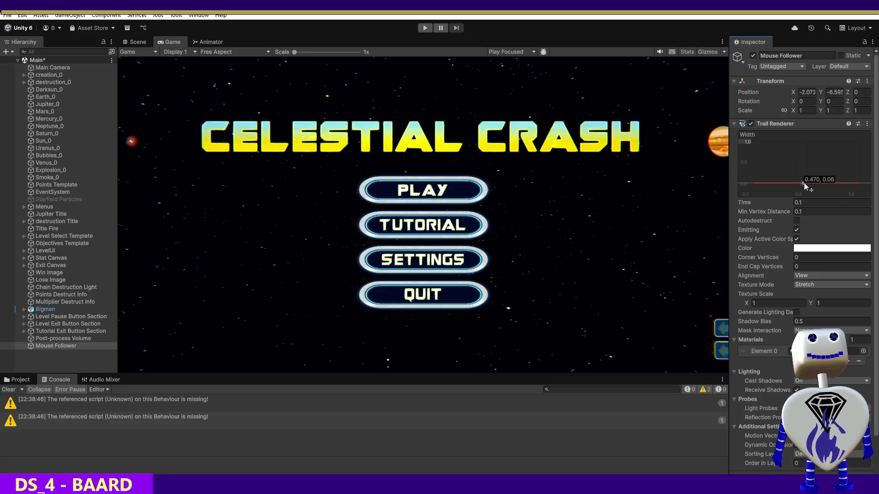
Lower the width curve to about 0.02 with an extra key and restart Play mode.
drag(804, 184, 802, 184)
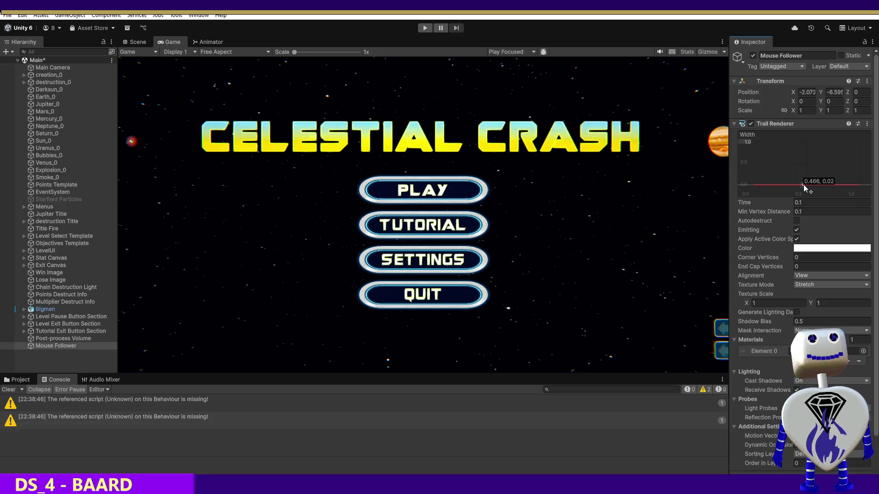
double_click(803, 185)
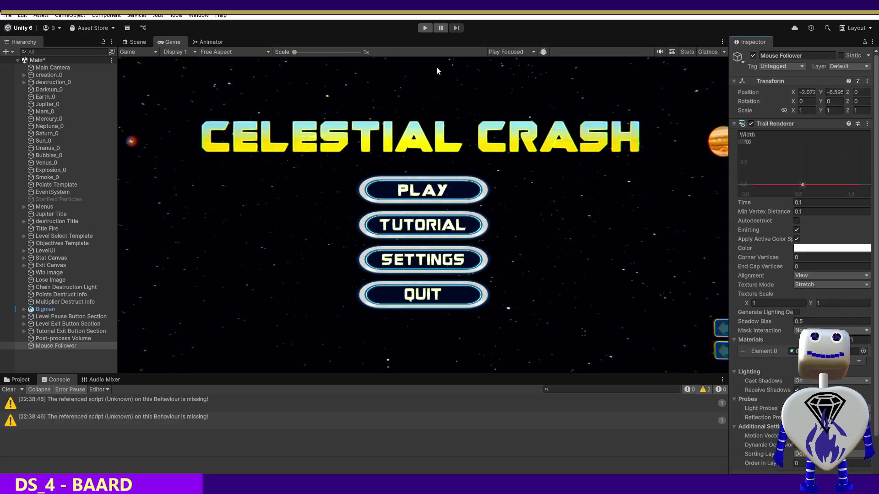
click(421, 29)
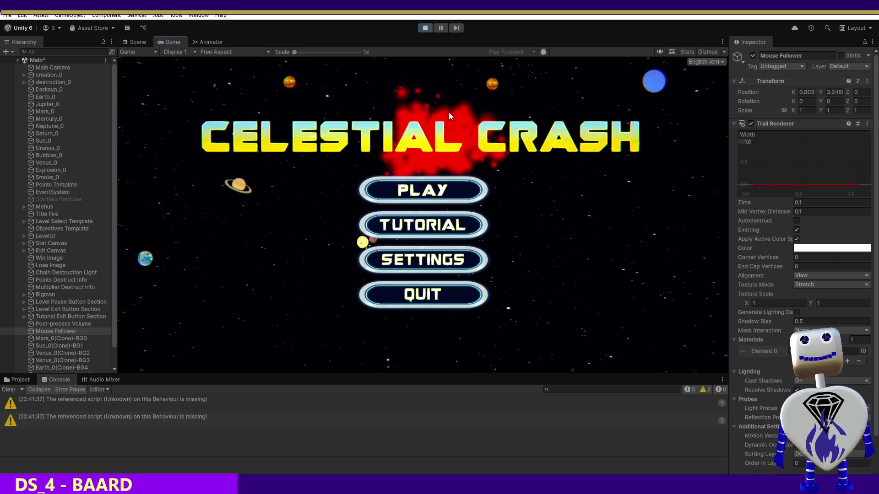
Start the Skill Challenge level and toggle the trail's lighting data generation.
click(403, 191)
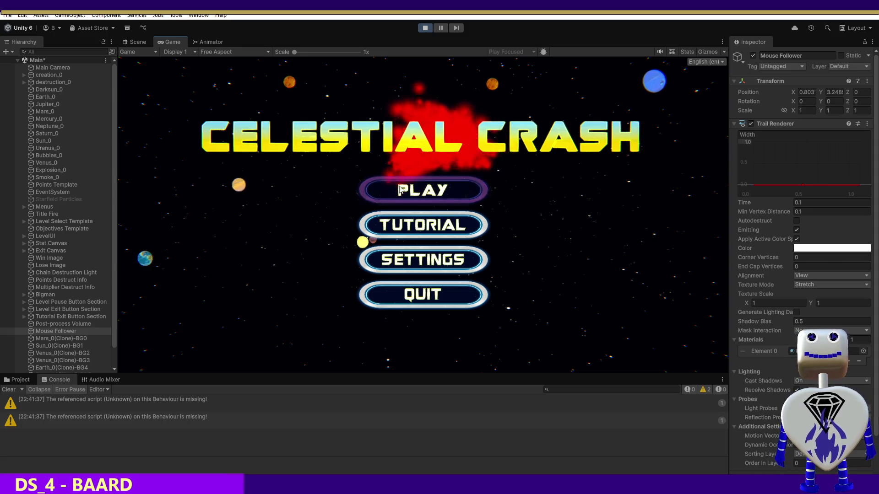
click(436, 227)
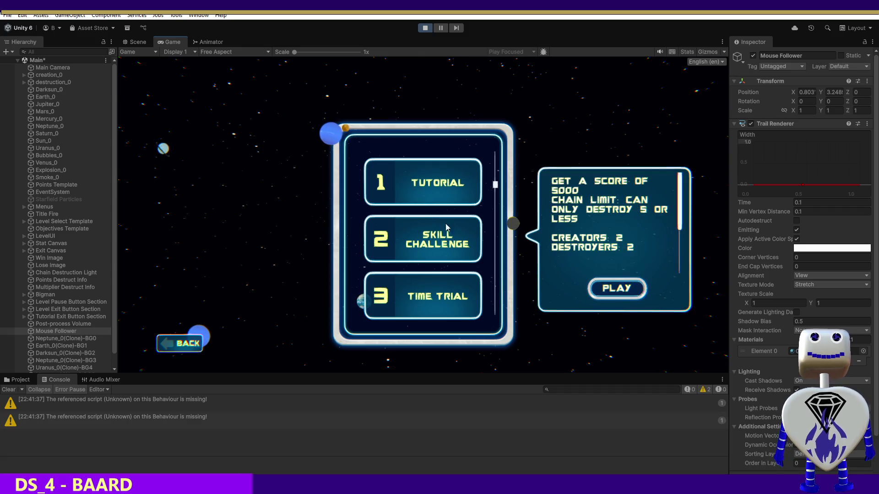
click(602, 290)
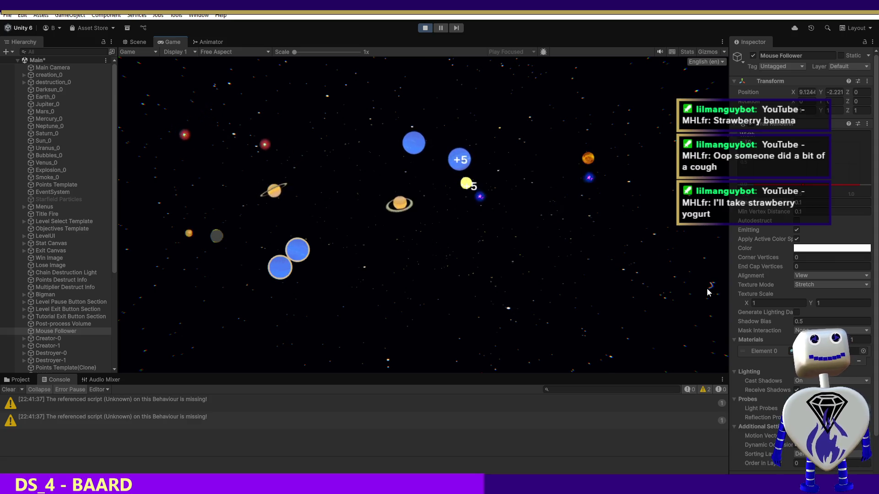
click(778, 312)
click(639, 321)
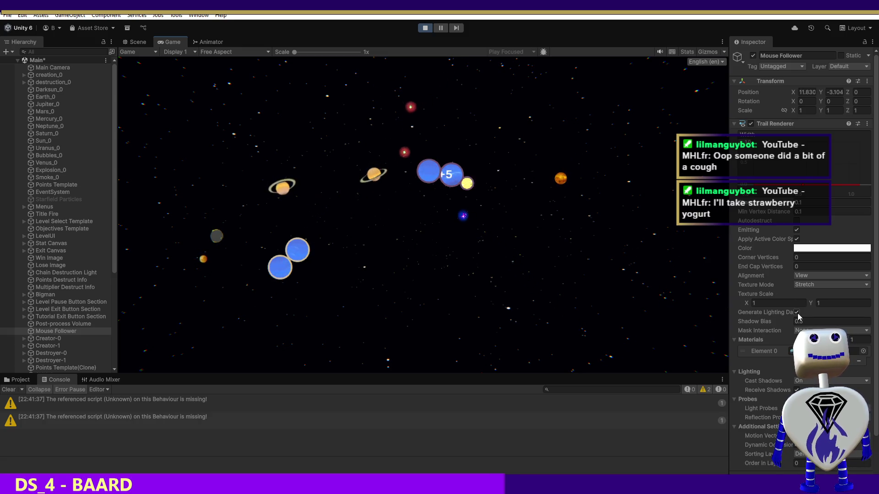
click(641, 312)
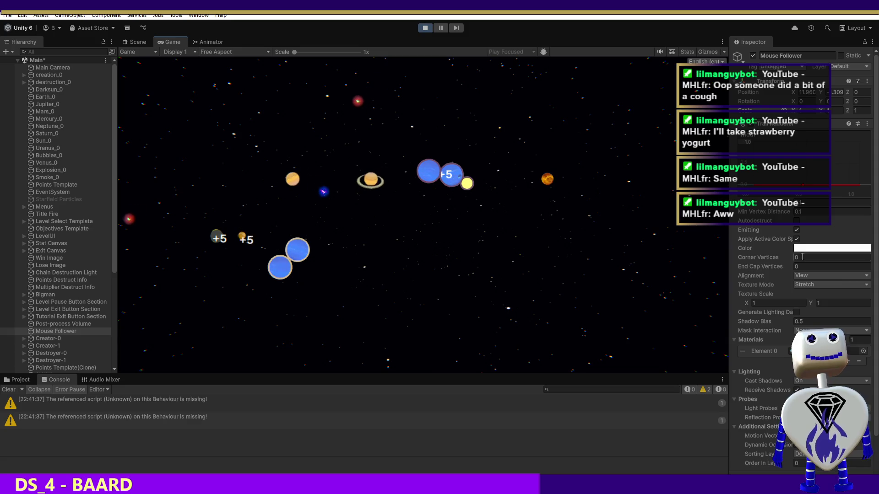
Try a trail texture Y scale of 0.25, then restore it to 1.
click(802, 258)
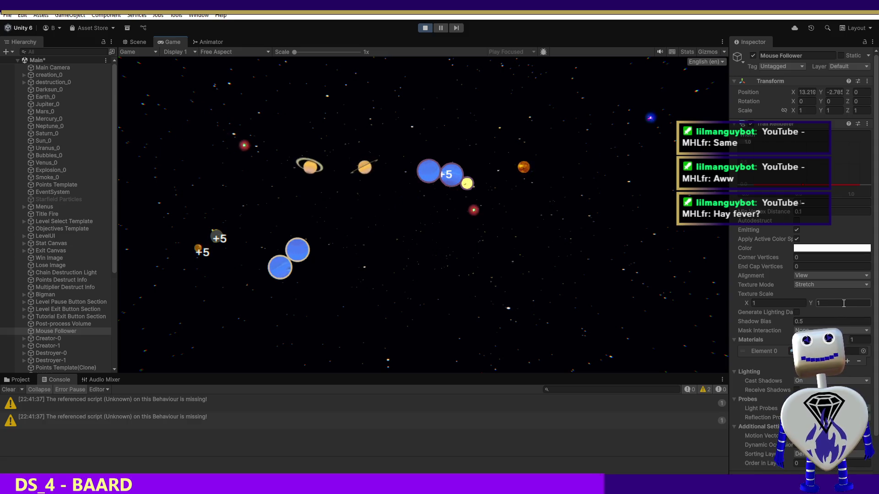
click(836, 303)
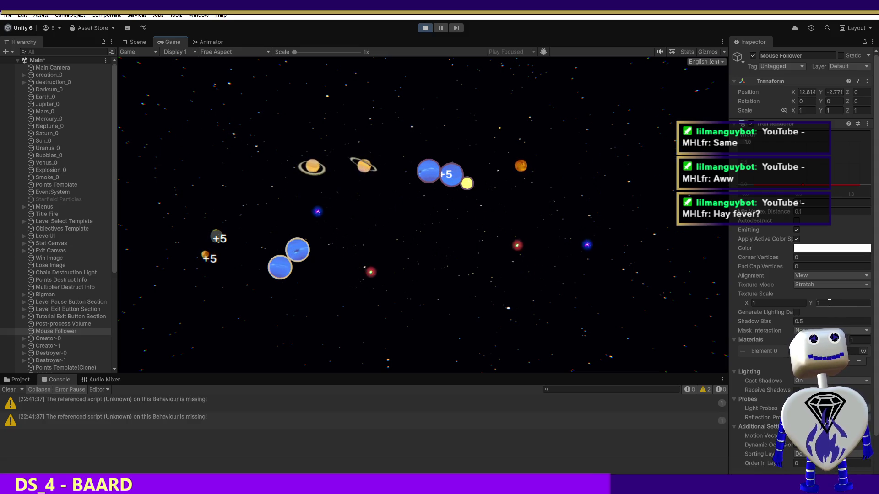
key(BackSpace)
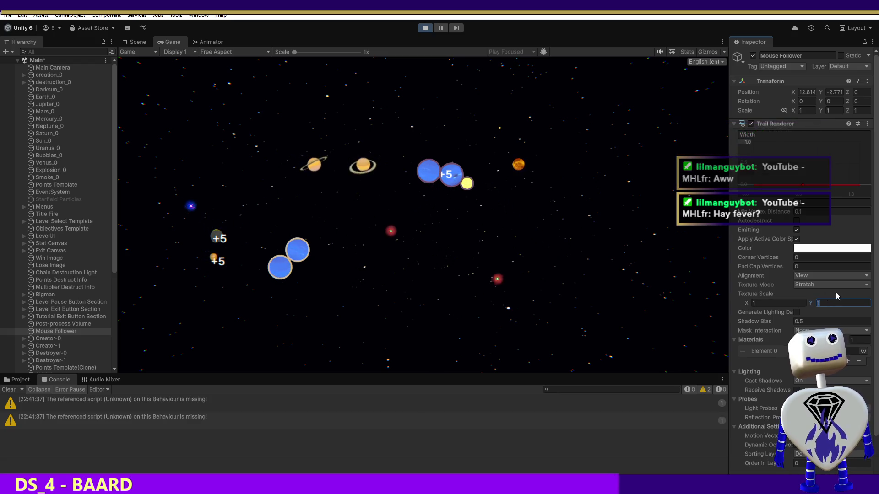
text(0.25)
key(Return)
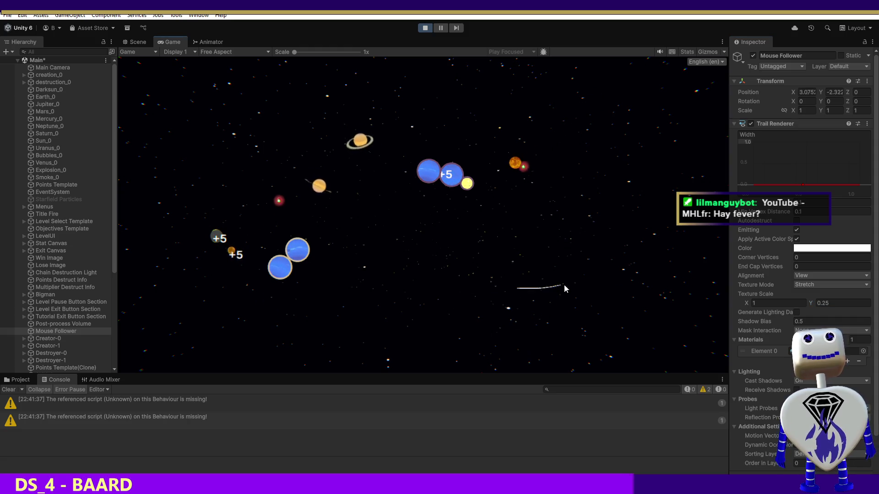
click(823, 303)
text(1)
key(Return)
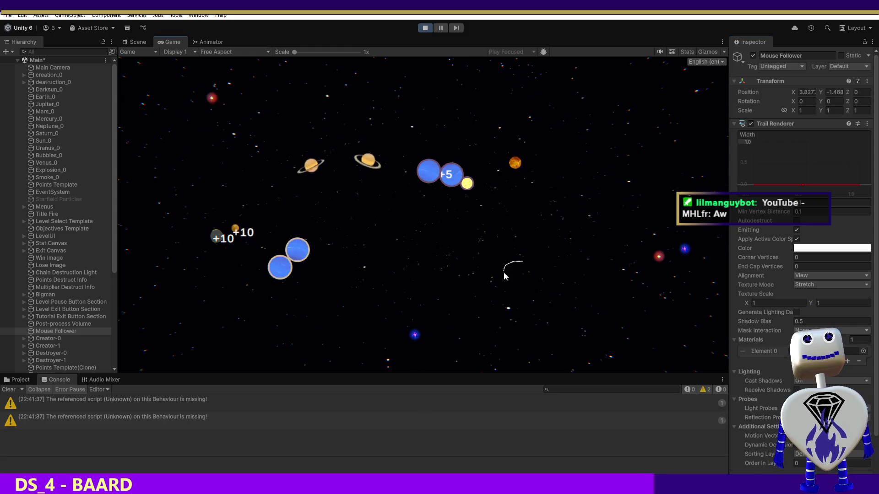
Set texture Scale X to 0.25 and uncheck Apply Active Color on the trail.
click(749, 304)
text(0.25)
key(Return)
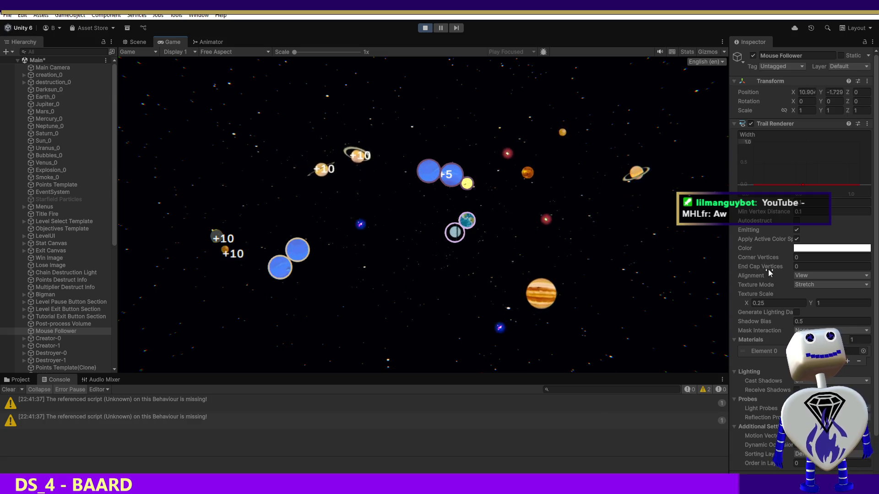
click(784, 234)
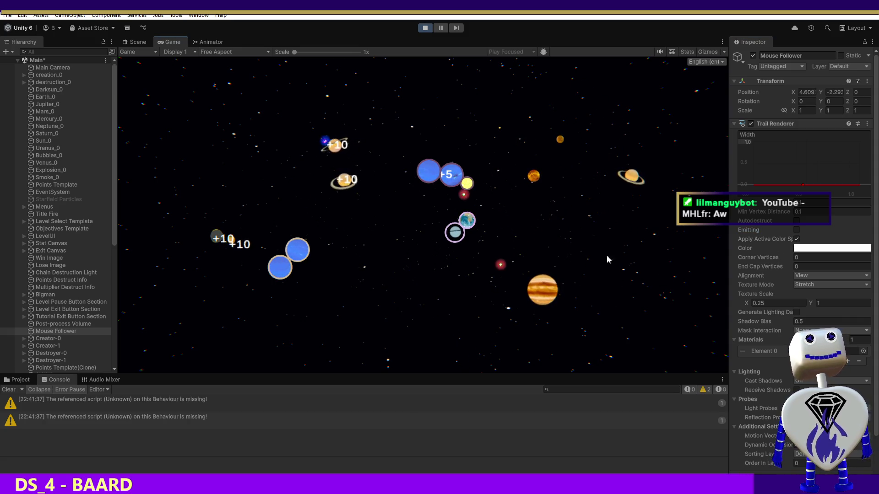
click(796, 230)
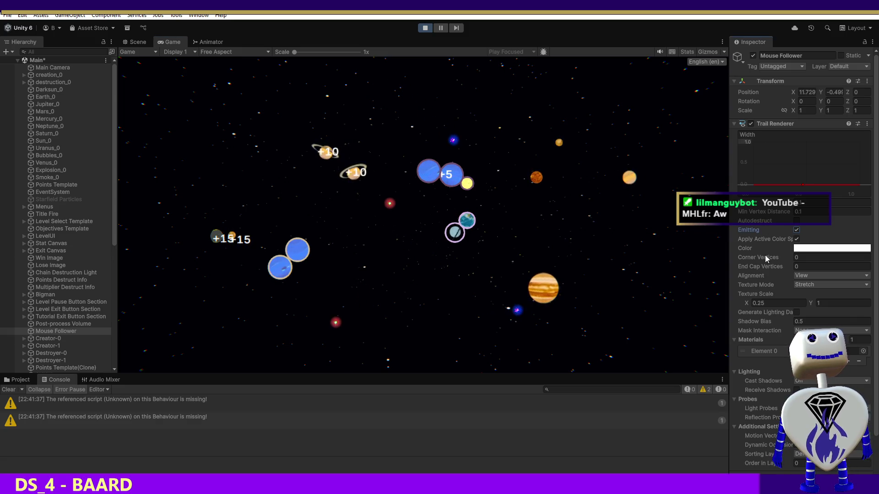
click(796, 239)
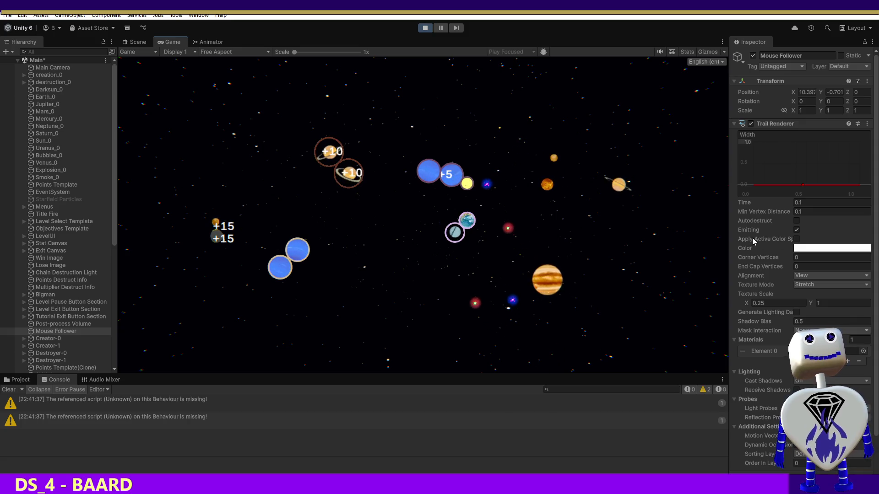
Widen the Inspector, fling Jupiter for points, and set texture X scale to 1.
mouse_move(729, 241)
mouse_down()
mouse_move(672, 239)
mouse_move(742, 238)
mouse_up()
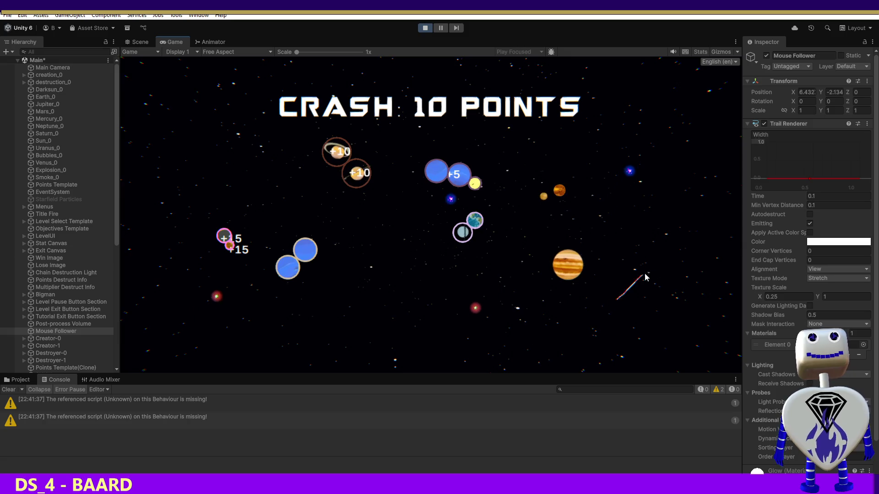
drag(578, 264, 350, 265)
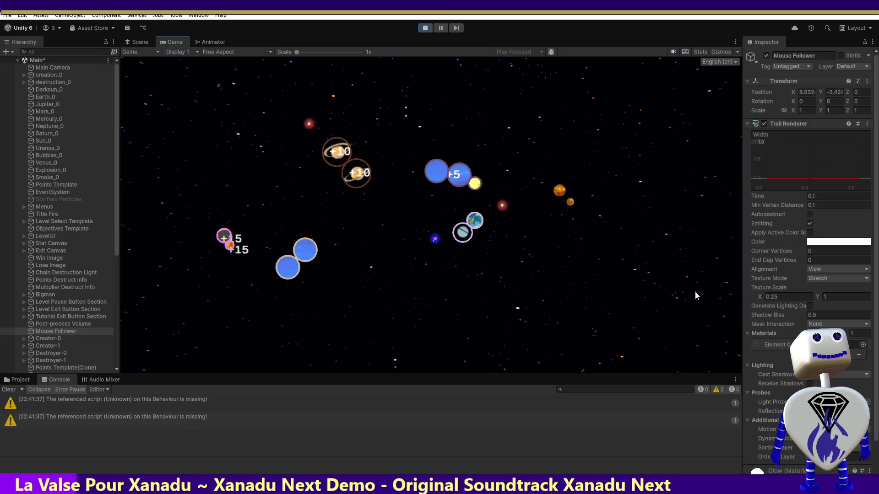
key(BackSpace)
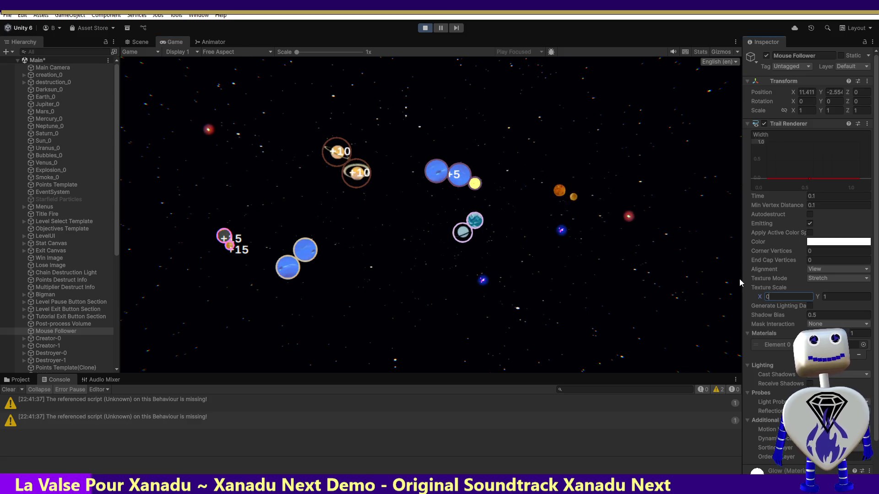
text(1)
key(Return)
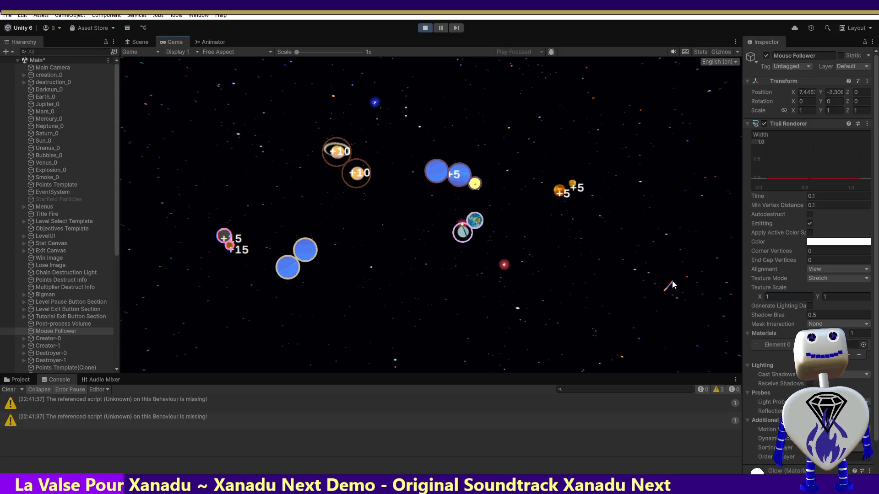
Try texture X scale 0.25 once more, then set it back to 1.
click(756, 300)
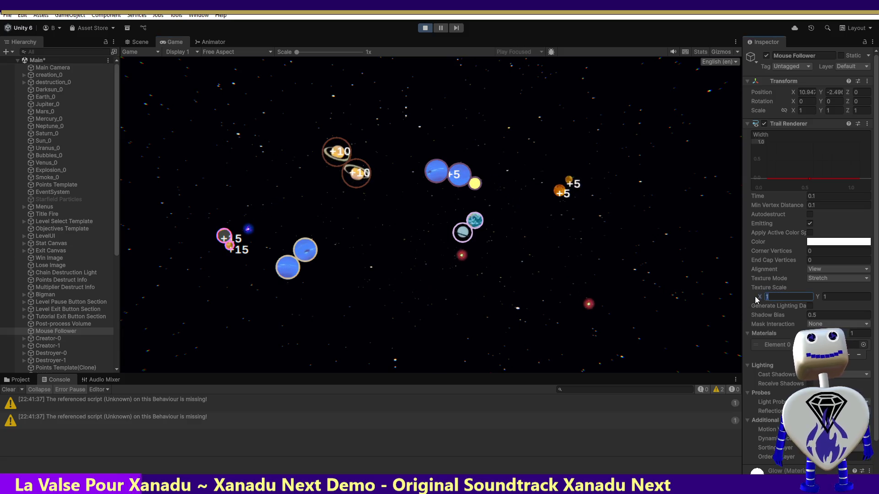
text(.25)
text(0.25)
key(Return)
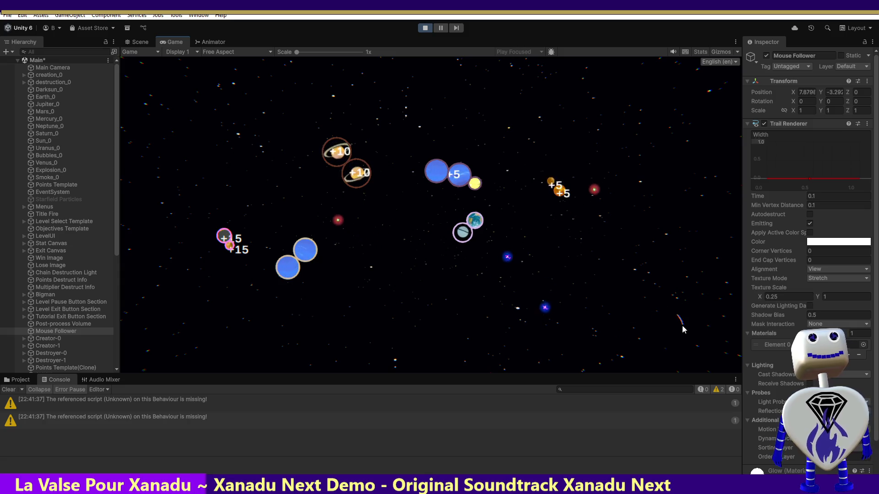
click(773, 296)
text(1)
key(Return)
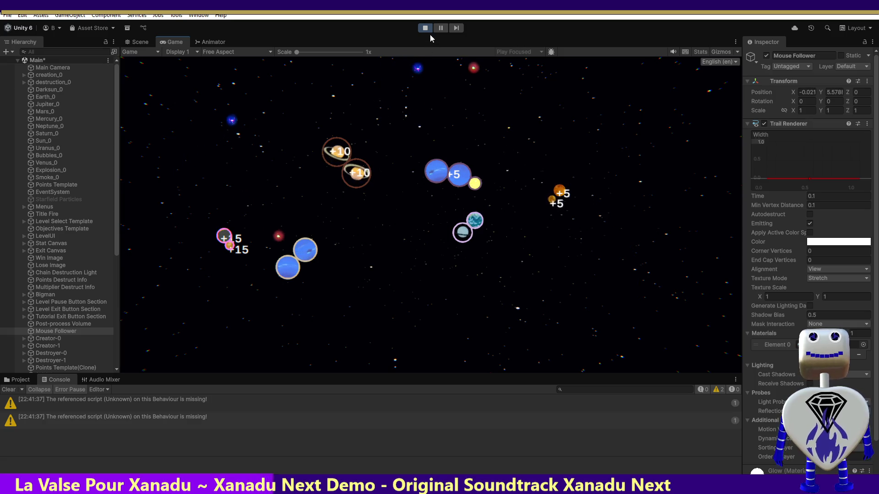
Restart Play mode, launch the Tutorial level briefly, then exit Play mode.
key(ctrl+p)
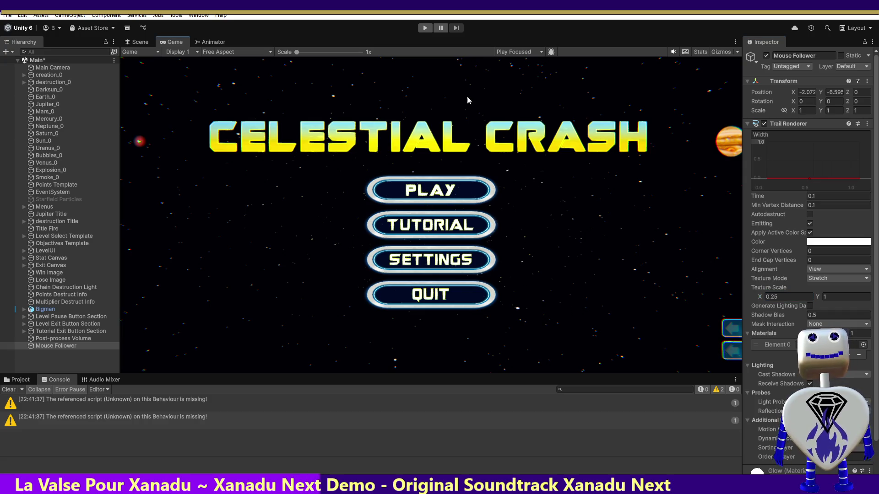
click(425, 28)
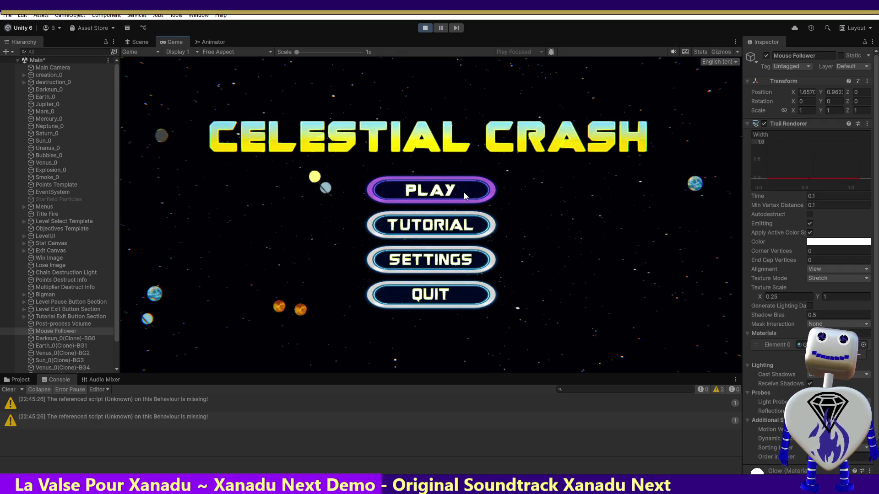
click(464, 191)
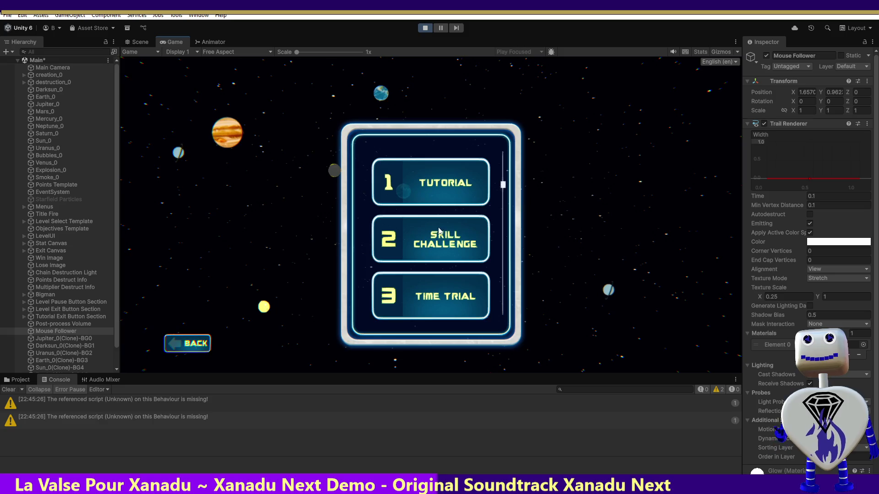
click(443, 192)
click(625, 239)
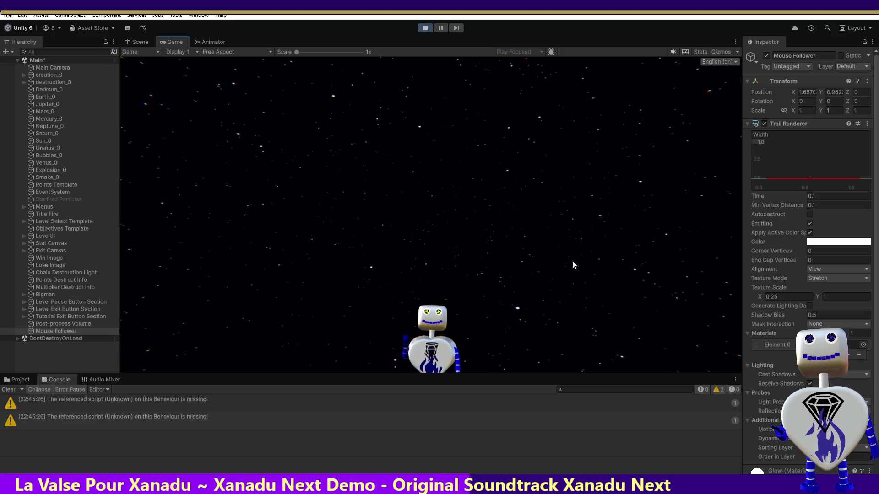
click(426, 28)
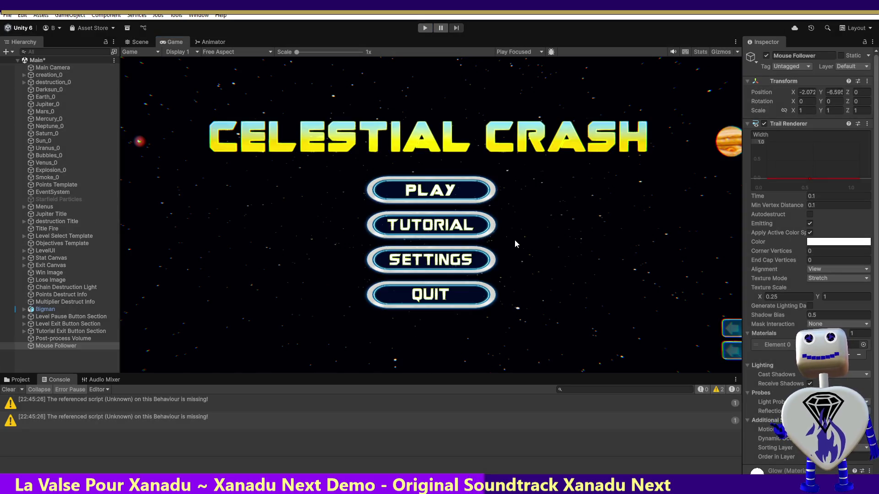
Enter play mode and launch the Skill Challenge level from the Celestial Crash level selection.
click(424, 28)
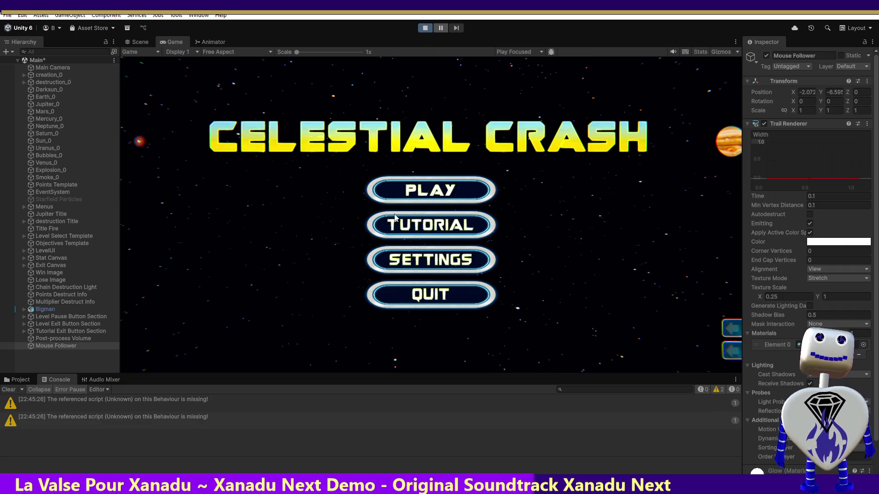
click(437, 205)
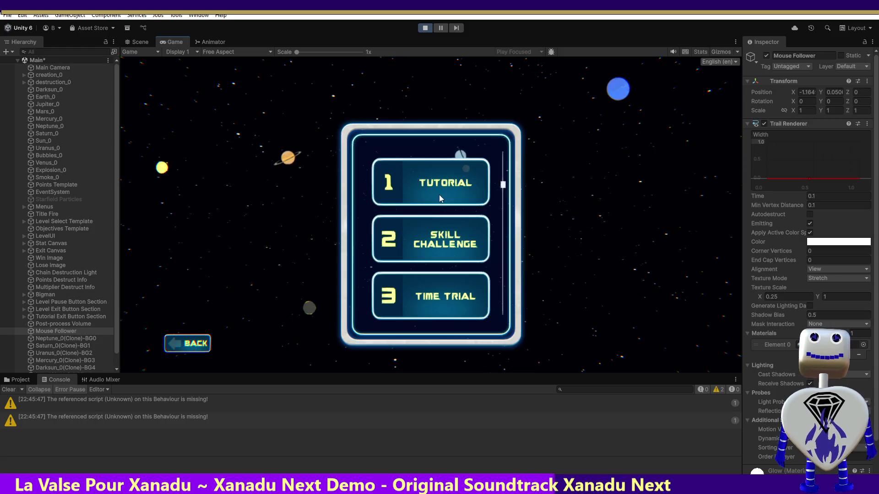
click(447, 240)
click(626, 290)
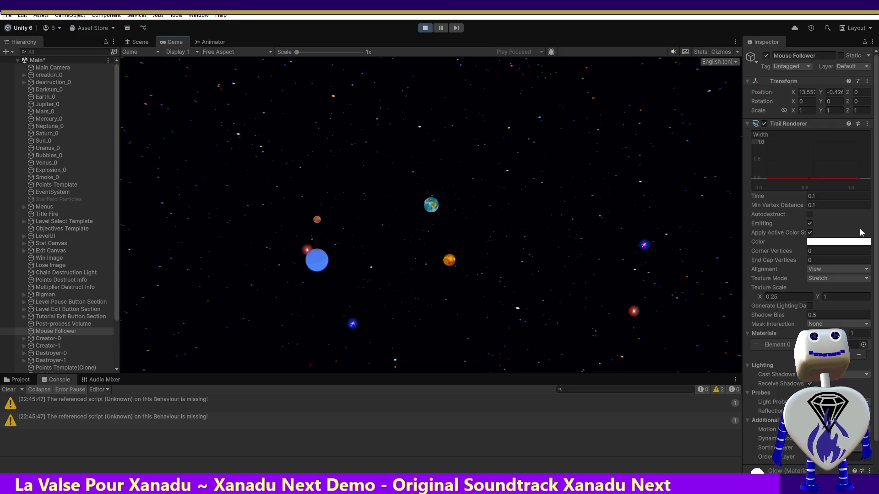
Scroll the Inspector down to the Trail Renderer settings and stop play mode.
scroll(870, 247, down, 2)
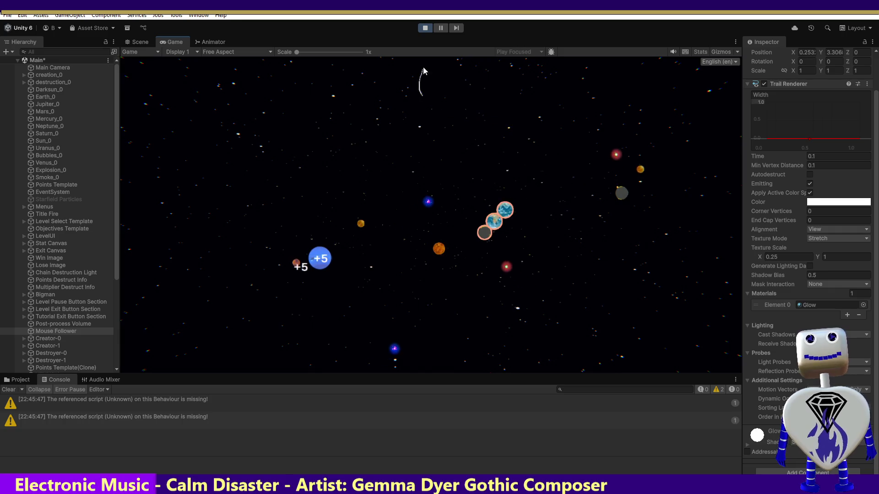
click(424, 28)
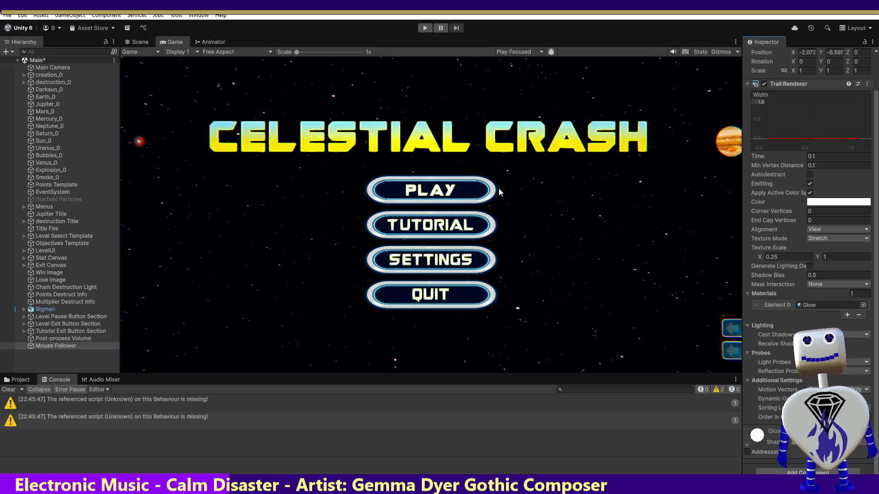
Enter play mode again and launch the Skill Challenge level.
click(425, 27)
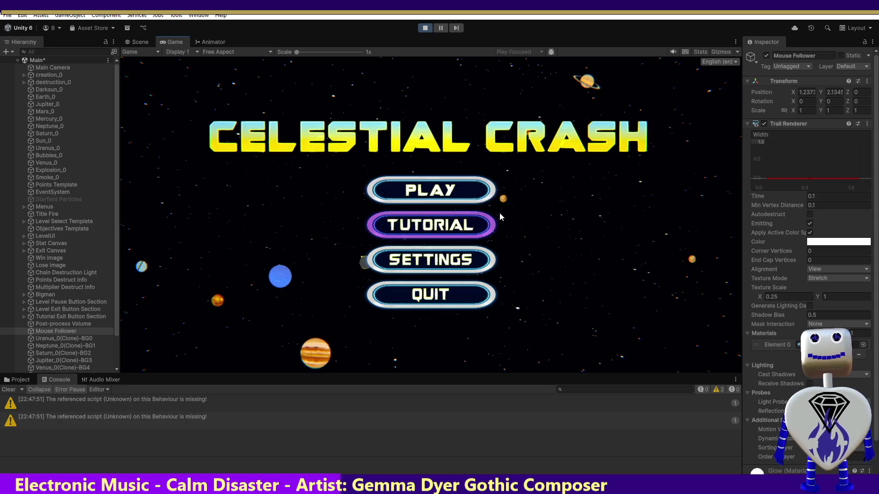
click(471, 200)
click(469, 198)
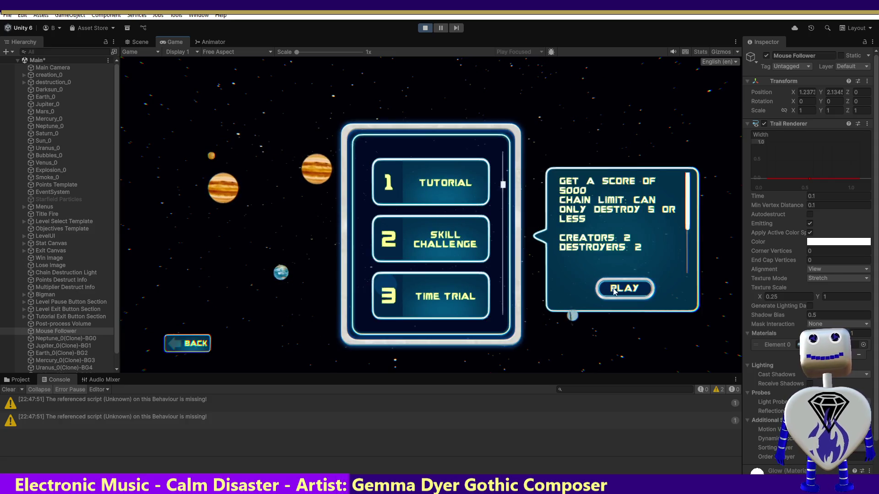
click(622, 288)
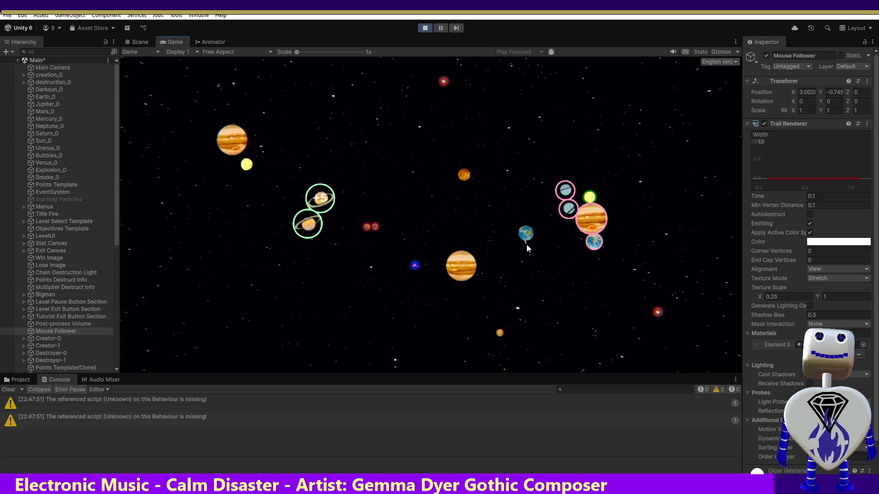
Crash the pink-ringed planet cluster for 176 points, then stop play mode with Ctrl+P.
click(573, 241)
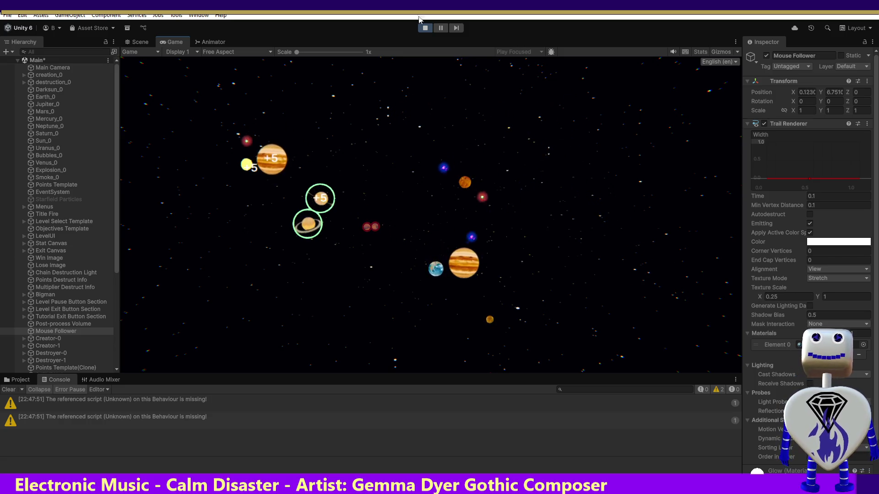
key(ctrl+p)
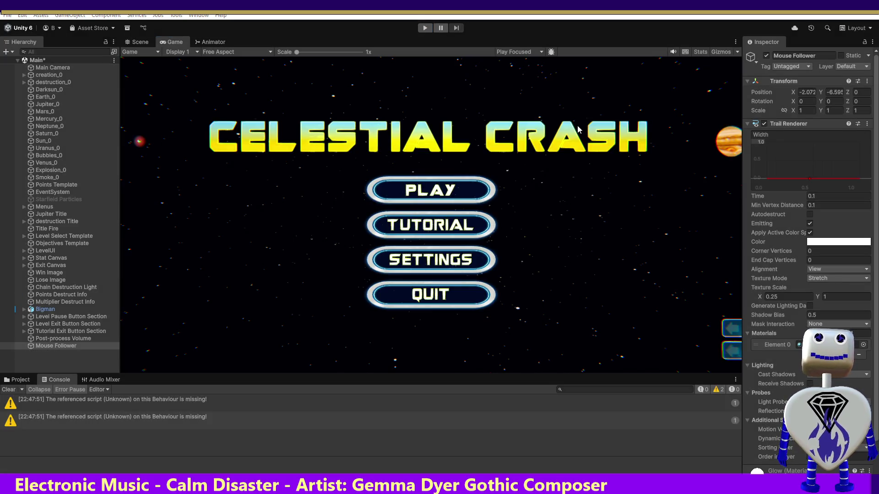
key(alt+Tab)
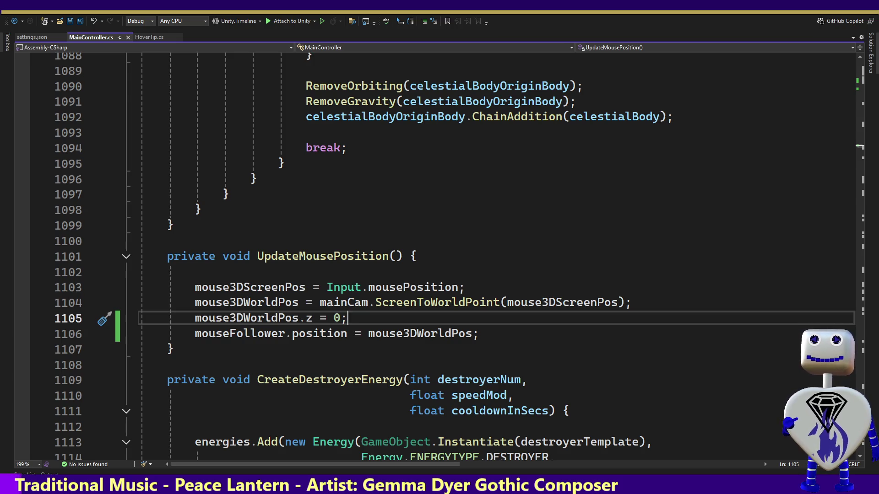
Open a blank line below the UpdateMousePosition method for a new method.
click(415, 259)
click(453, 333)
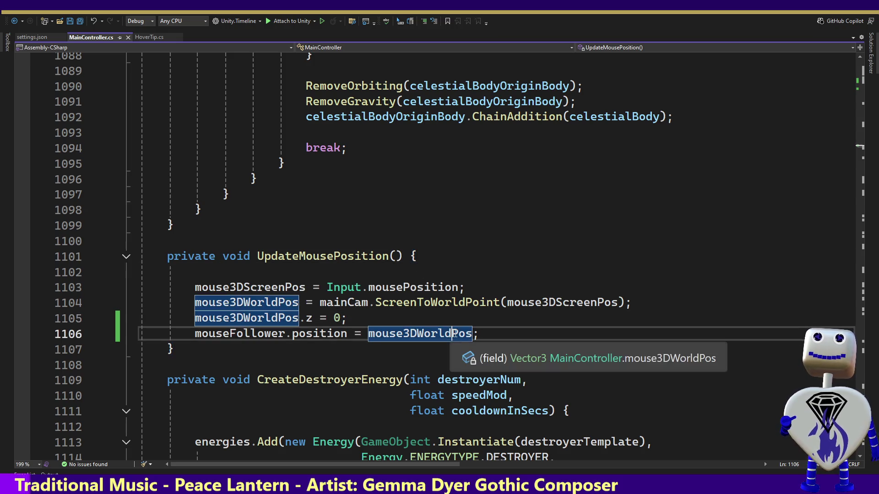
key(Down)
key(Down)
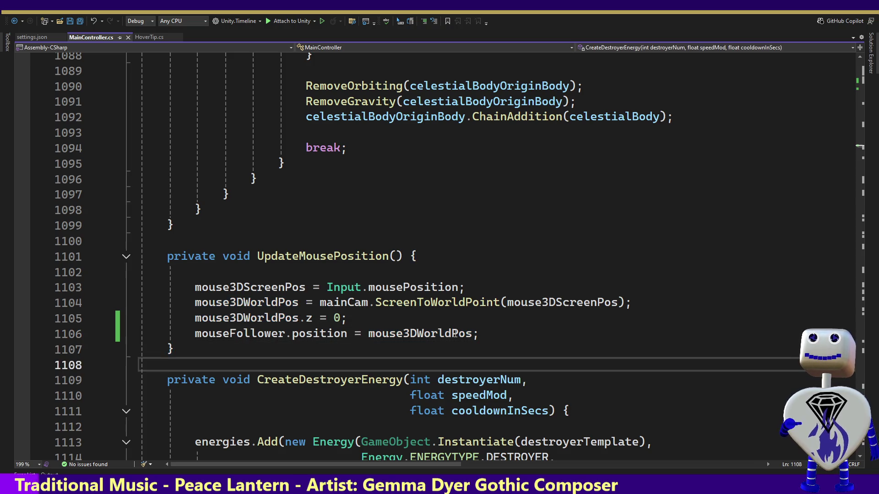
key(Return)
key(Return)
key(Up)
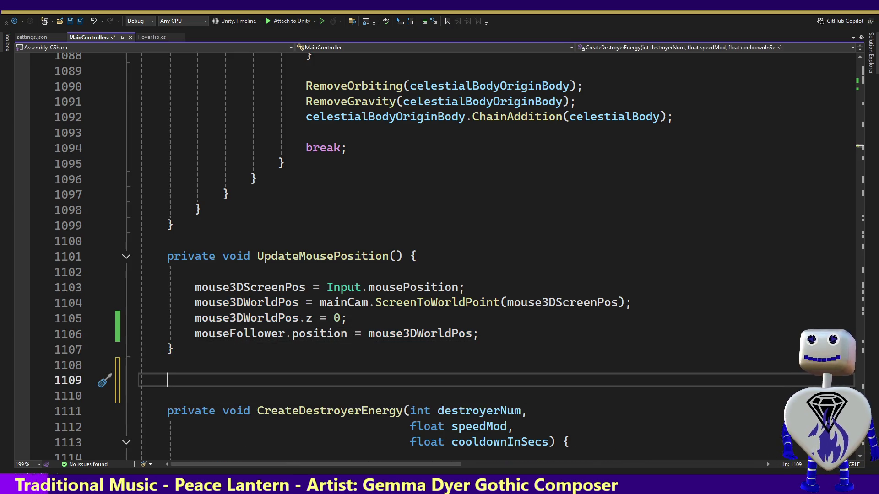
Write 'private void SetMouseFollower(Vector3 newMousePos) { }' with its braces expanded onto separate lines.
text(private)
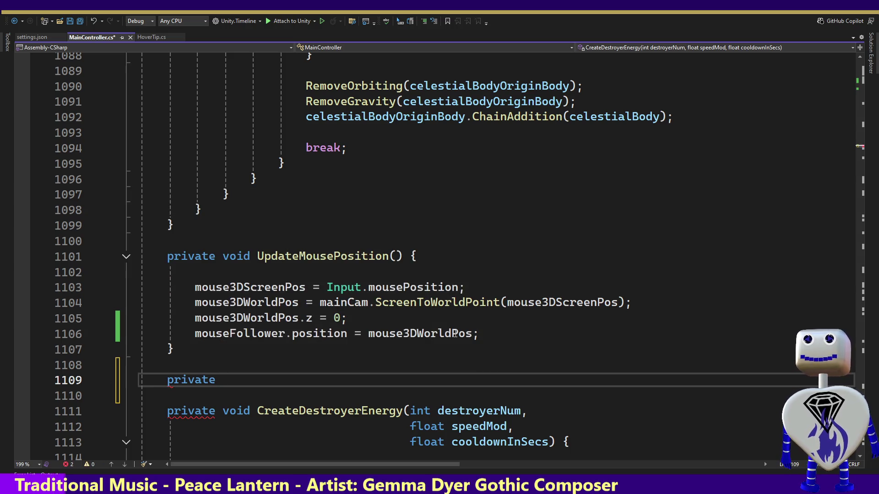
text( vp)
key(BackSpace)
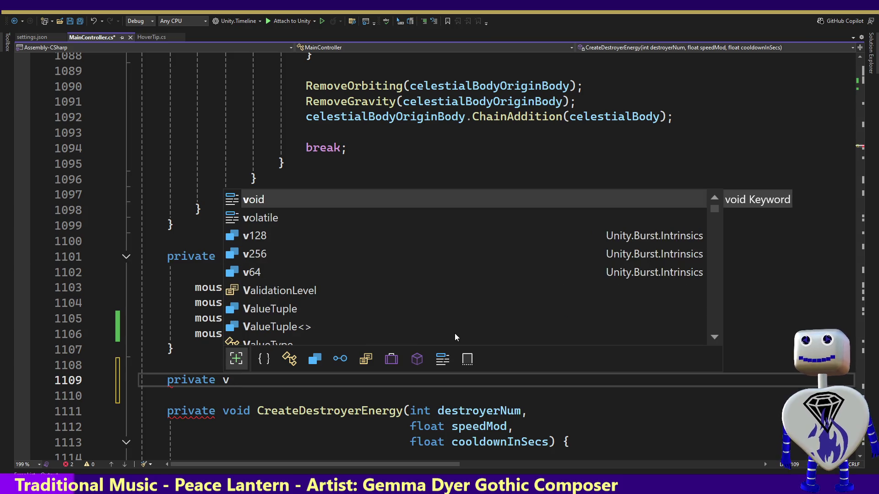
text(oid )
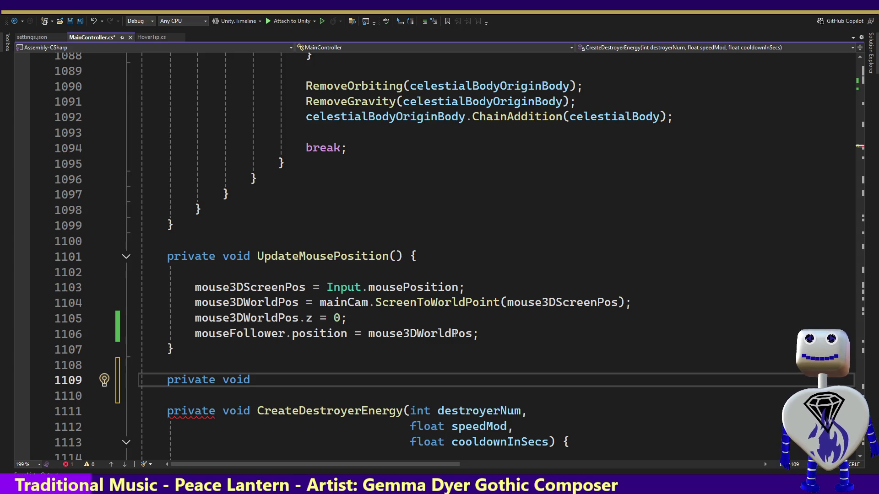
text(Se)
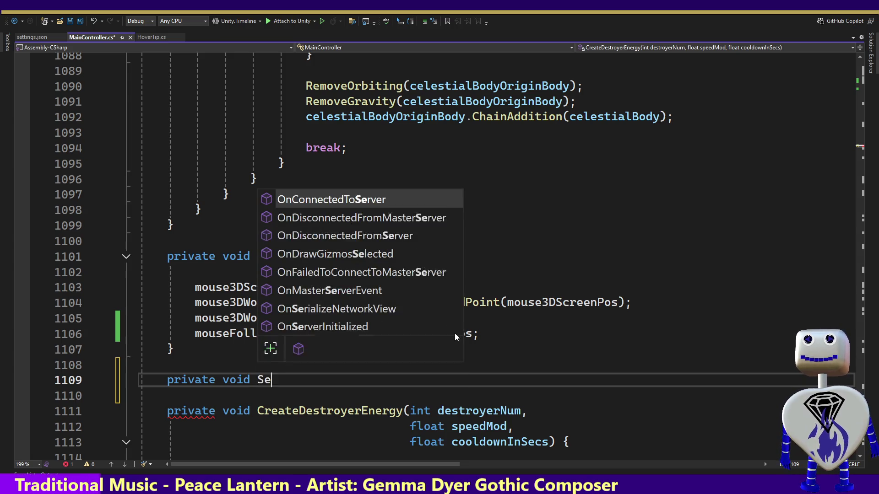
text(tMous)
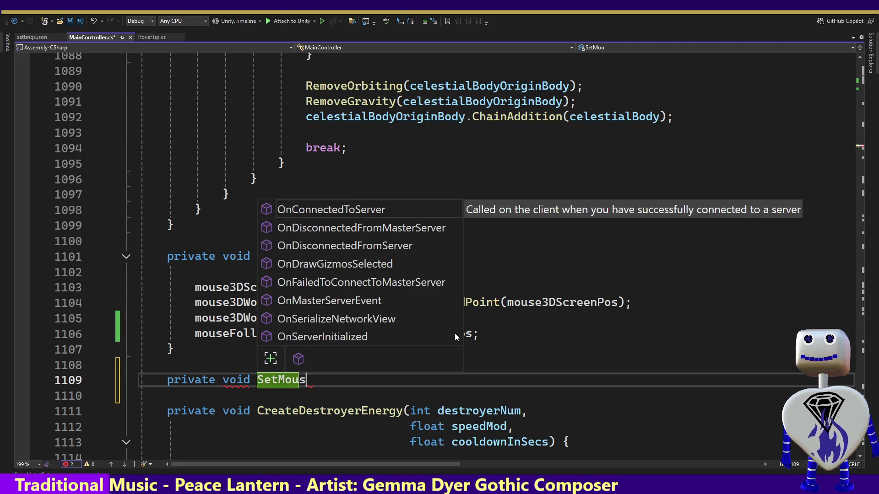
text(eFollower)
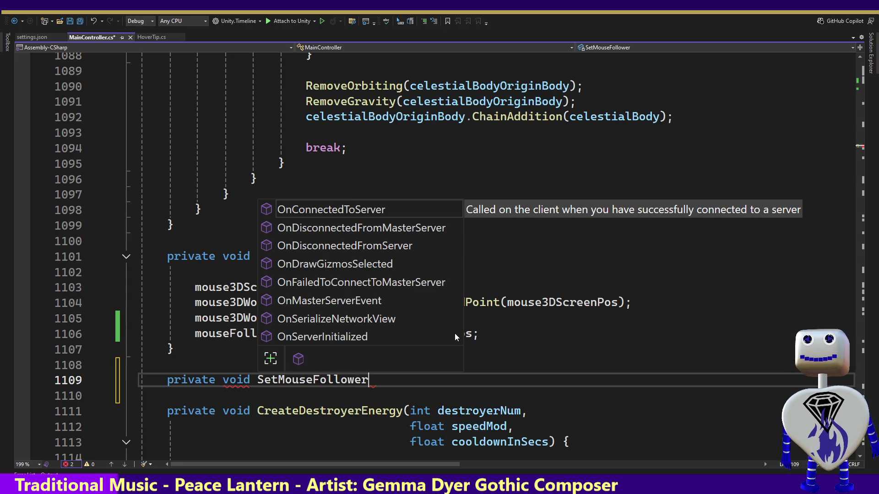
text((V)
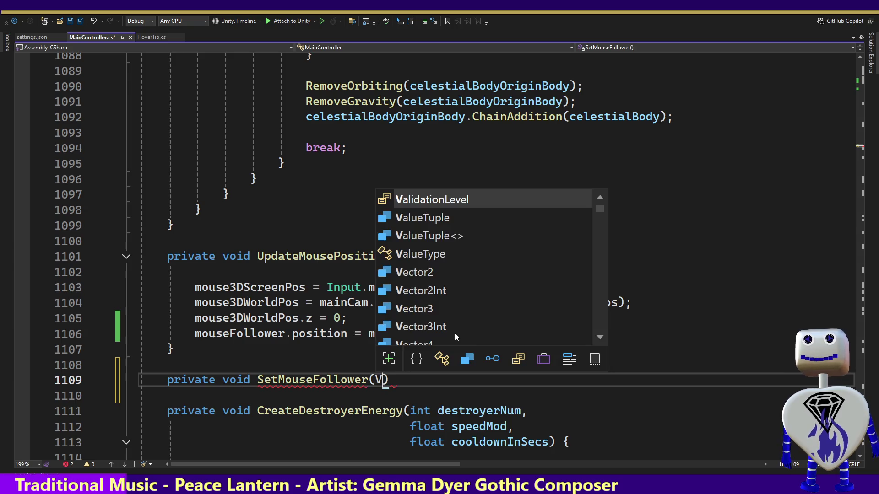
text(ector)
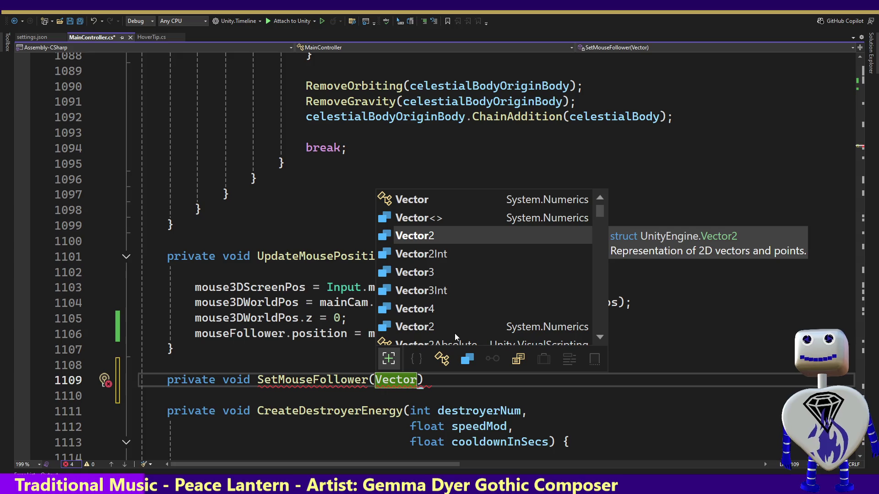
key(space)
text(2)
key(BackSpace)
key(BackSpace)
key(ctrl+z)
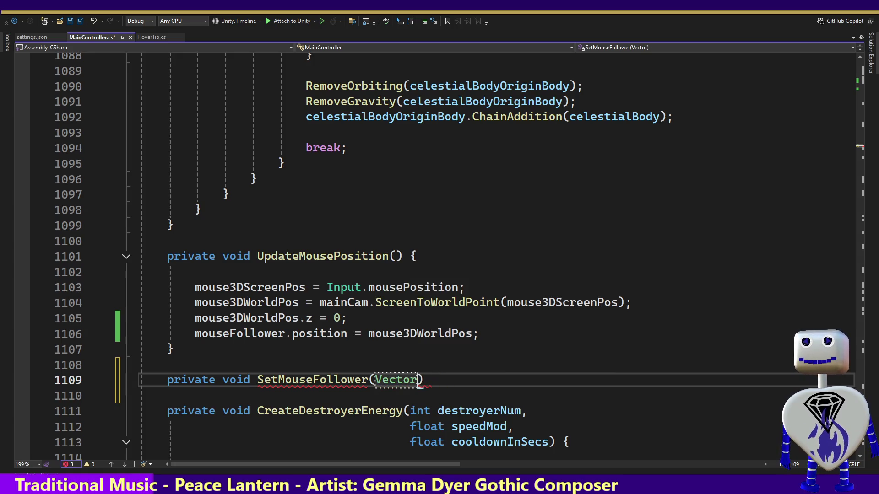
text(3 )
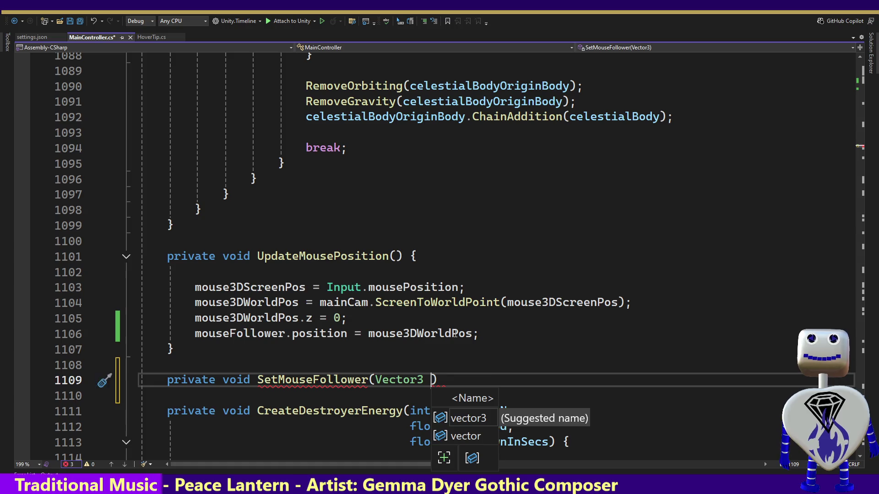
text(newMou)
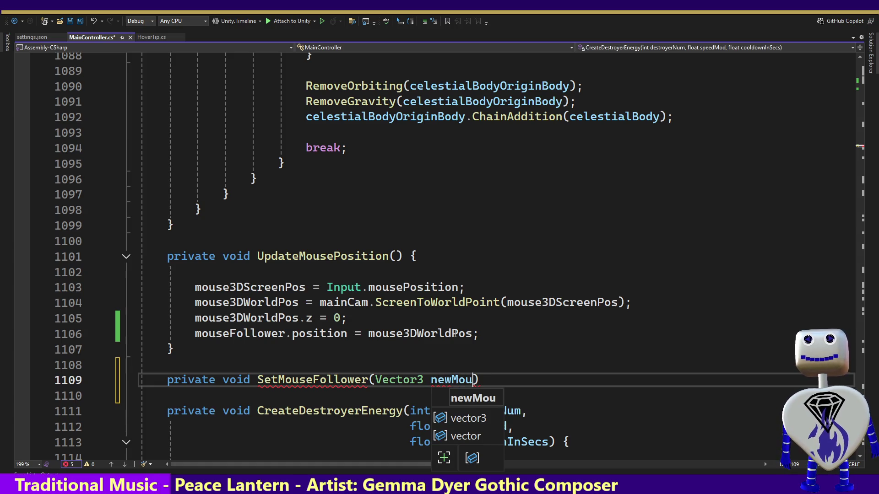
text(sePos)
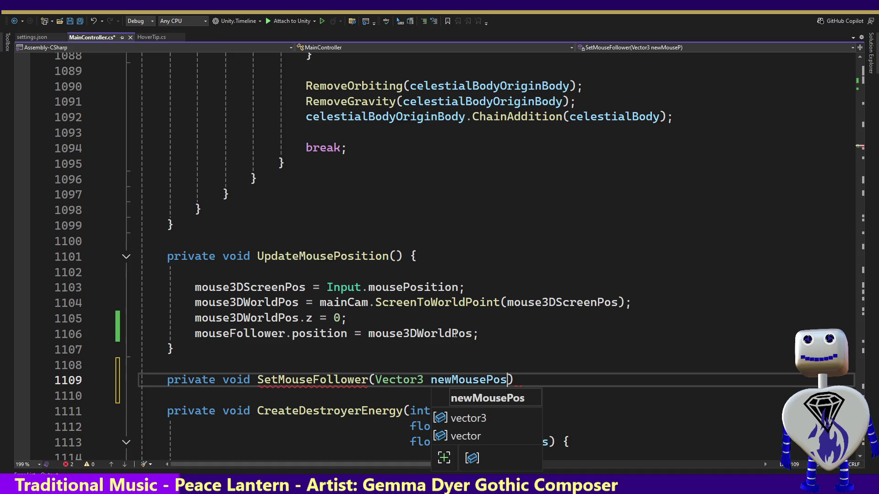
text() { })
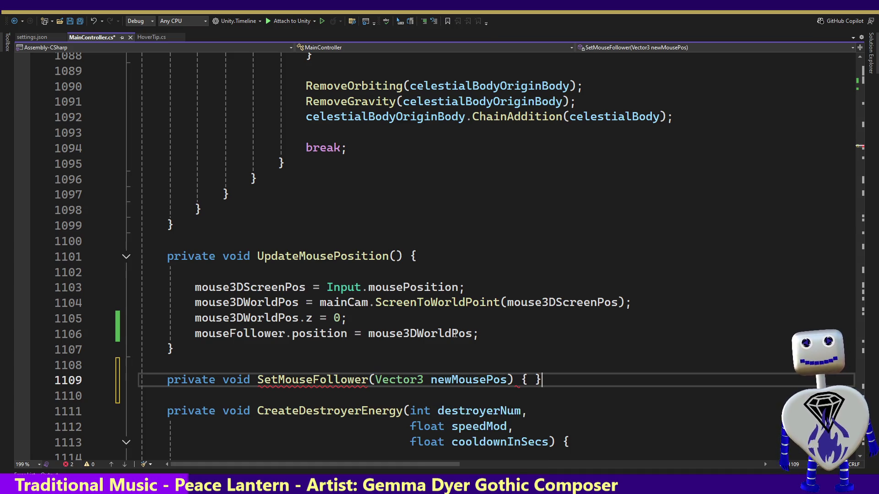
key(Left)
key(Return)
key(Return)
key(Up)
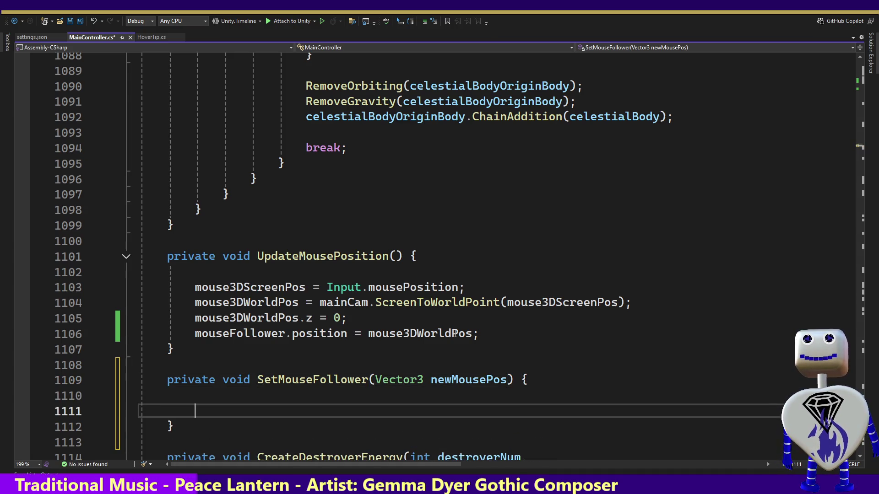
Move the mouseFollower.position assignment into SetMouseFollower, assigning newMousePos instead of mouse3DWorldPos.
drag(503, 339, 490, 326)
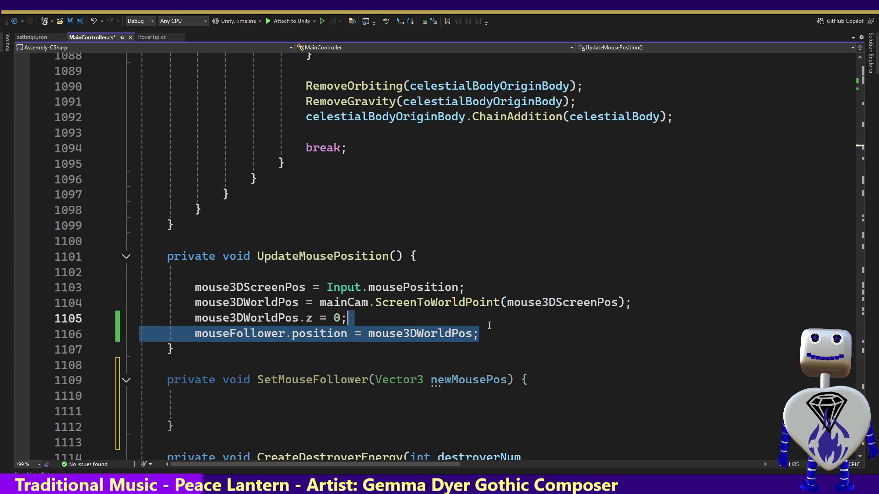
key(ctrl+x)
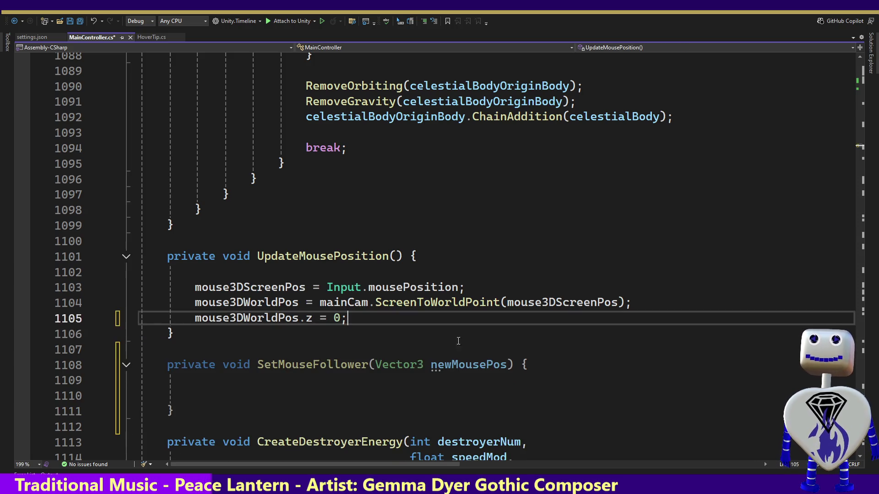
click(304, 394)
key(ctrl+v)
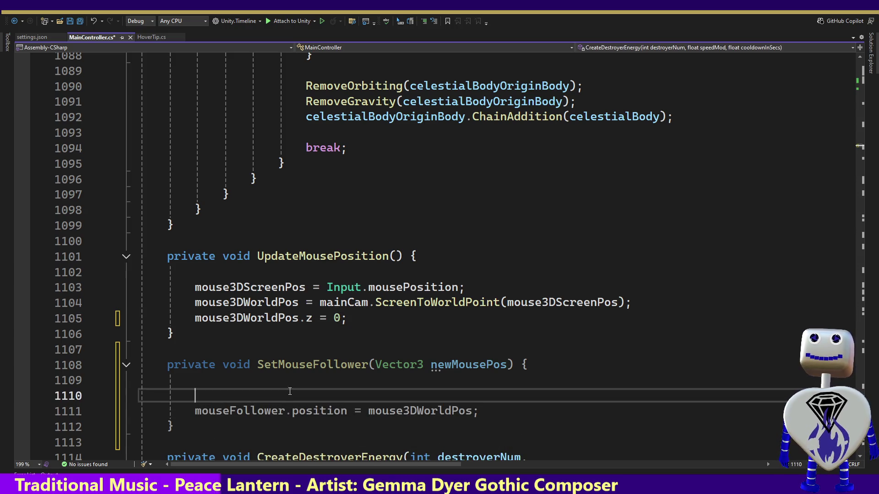
drag(298, 394, 294, 378)
key(BackSpace)
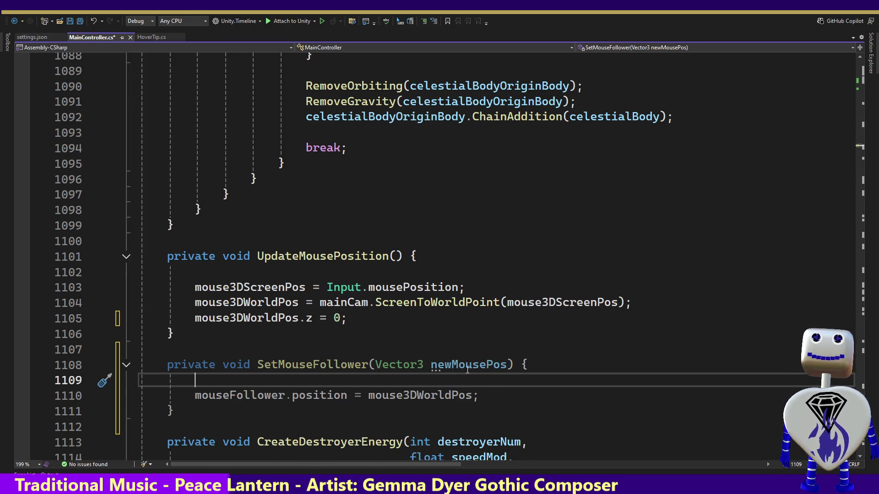
double_click(467, 365)
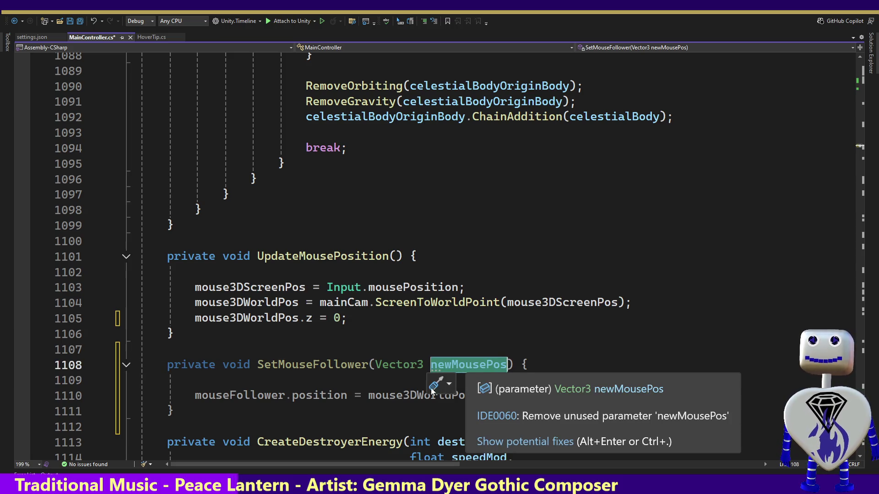
double_click(414, 395)
key(ctrl+v)
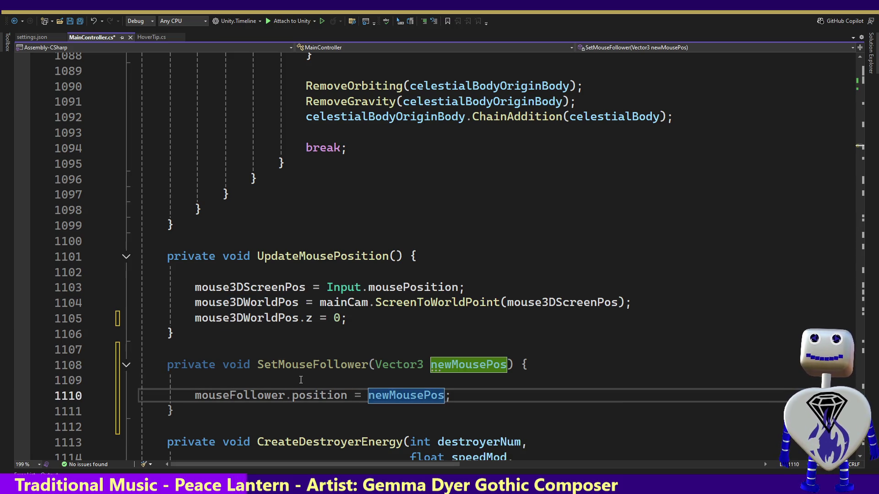
click(301, 380)
Add a SetMouseFollower(mouse3DWorldPos) call after the z reset line in UpdateMousePosition.
click(368, 320)
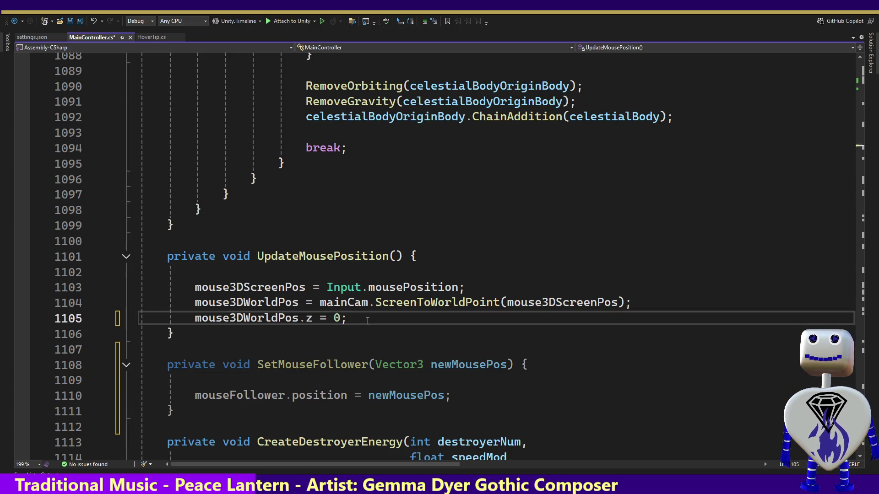
key(Return)
text(Set)
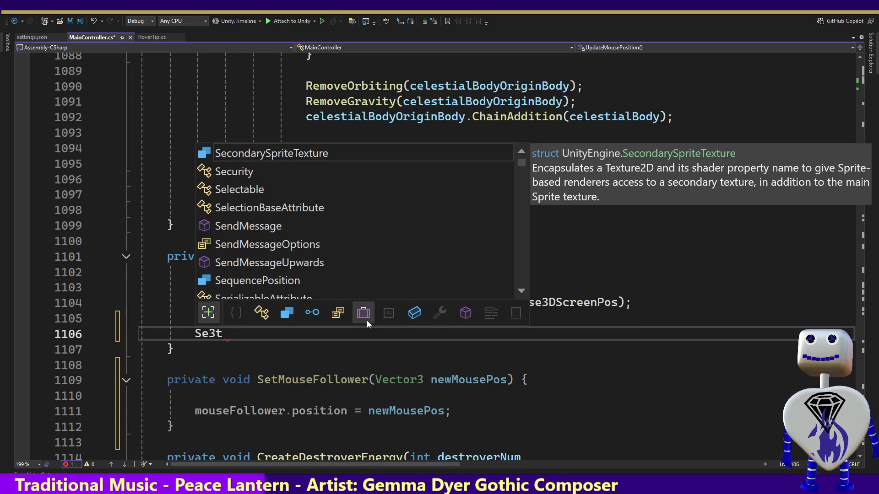
key(Tab)
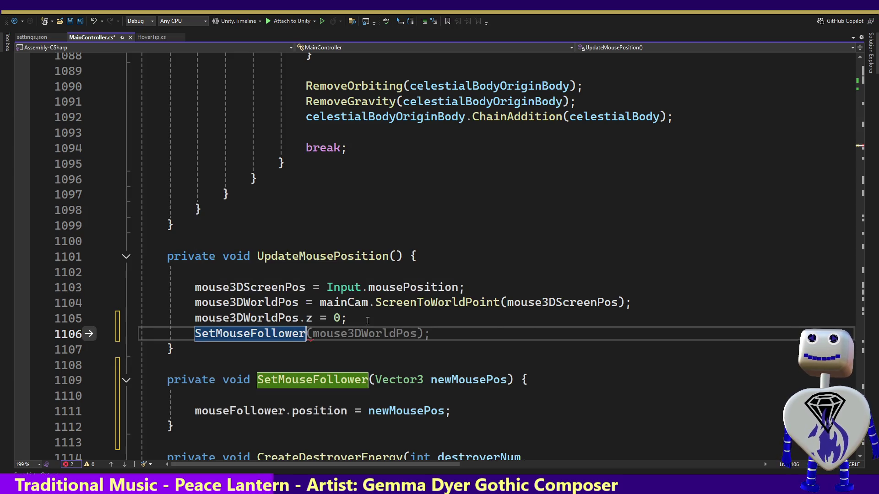
key(Tab)
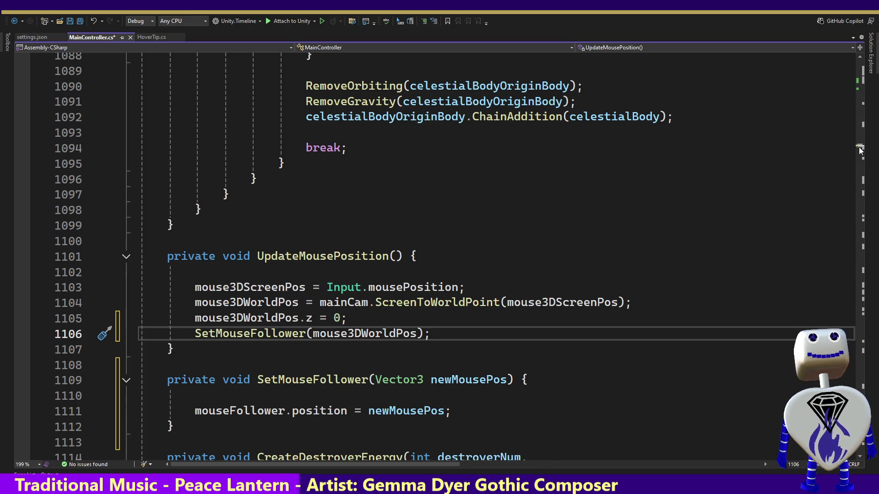
Scroll up to Start() and delete its UpdateMousePosition() call on line 278.
click(867, 106)
mouse_move(867, 106)
mouse_down()
mouse_move(871, 77)
mouse_move(871, 86)
mouse_up()
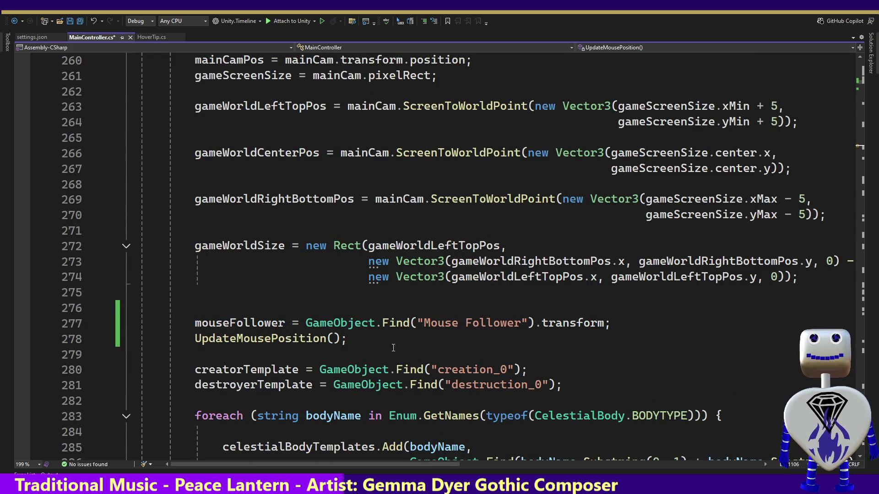
click(359, 338)
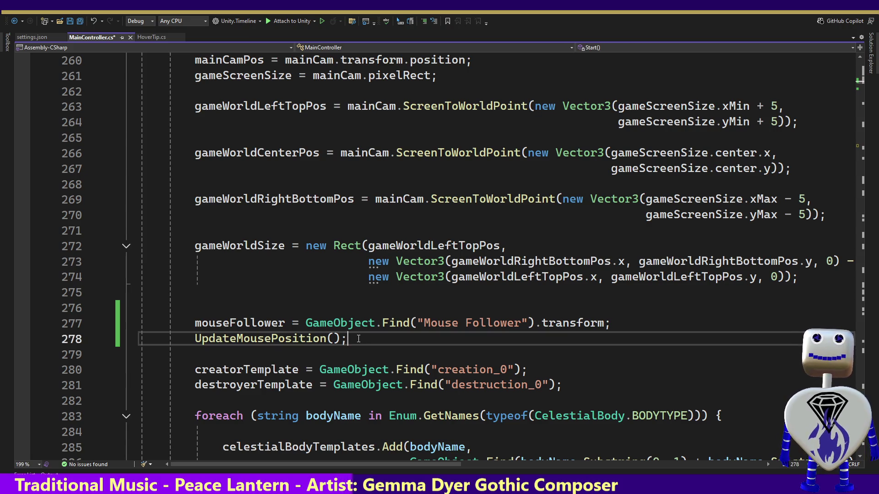
drag(475, 346, 641, 318)
key(ctrl+c)
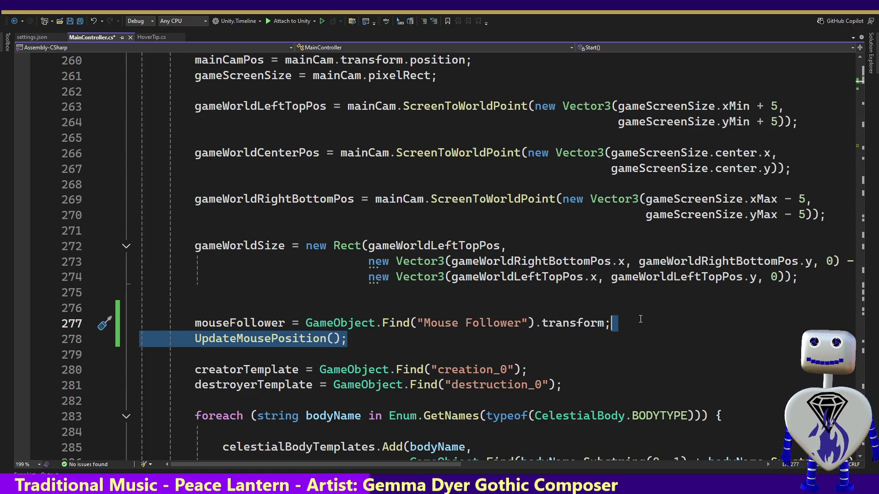
key(Delete)
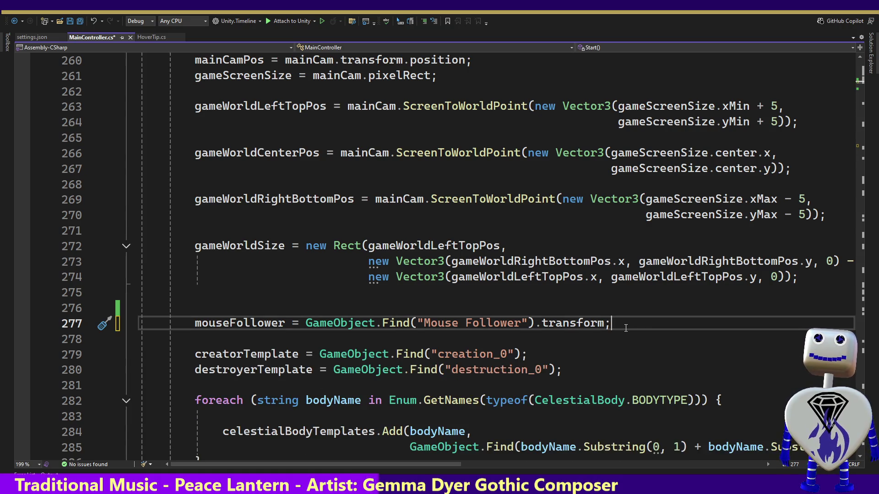
click(857, 81)
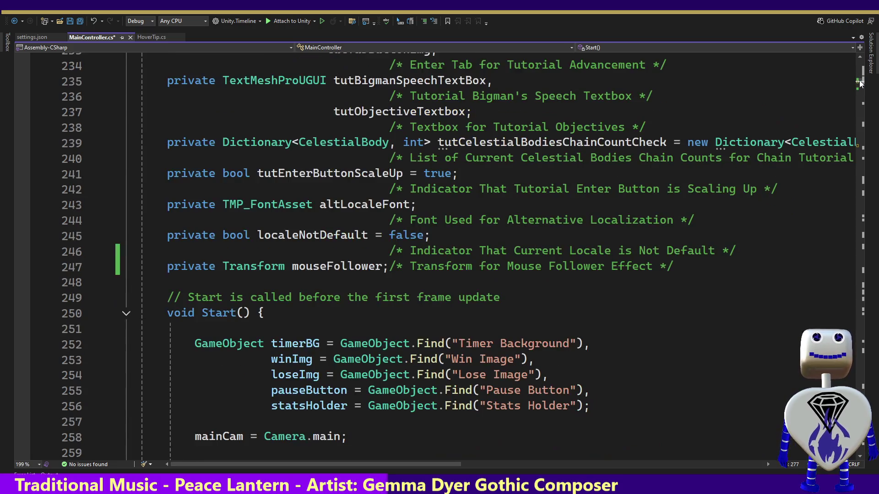
Move through Start() and tidy the blank lines below the speech textbox lookup.
drag(860, 85, 853, 92)
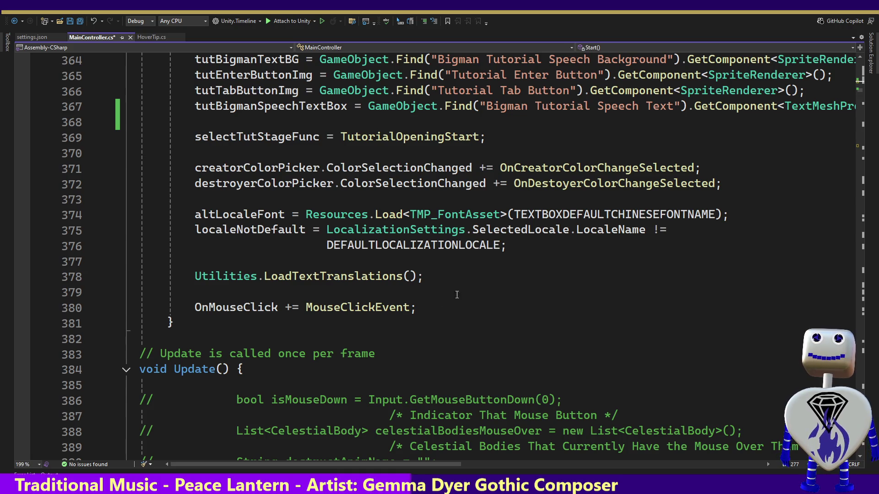
click(610, 144)
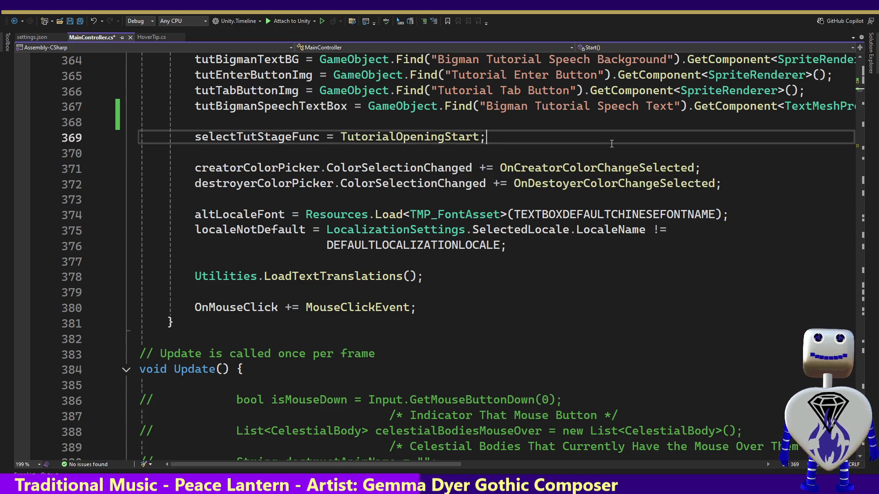
key(Up)
key(Up)
key(Up)
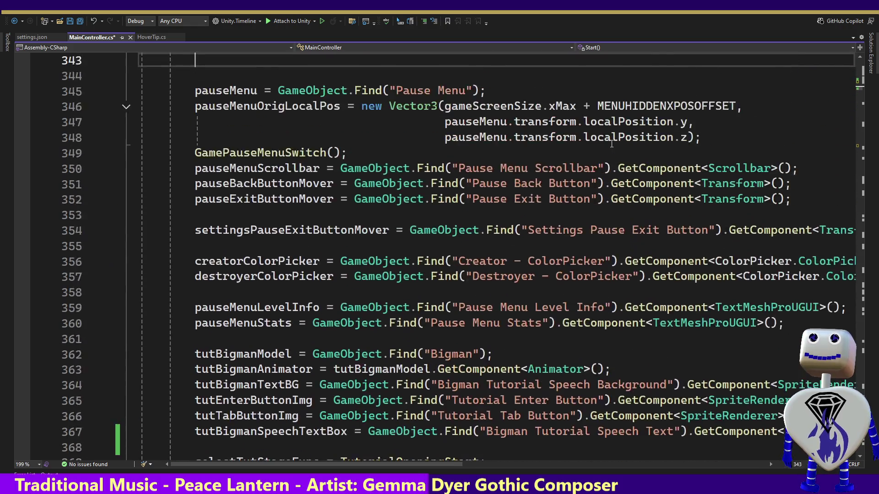
key(Up)
key(Up)
key(Up)
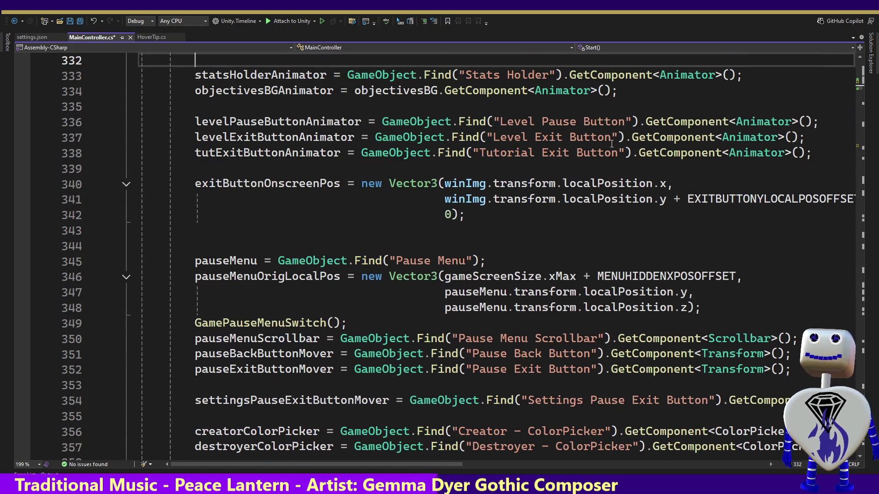
key(Up)
key(Up)
key(Up)
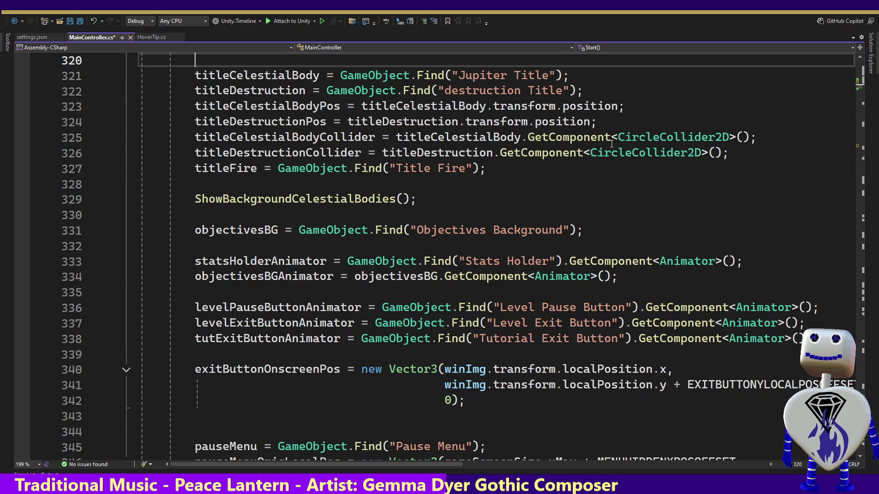
key(Up)
key(Up)
key(Down)
key(Down)
key(Down)
key(Down)
key(Down)
key(Down)
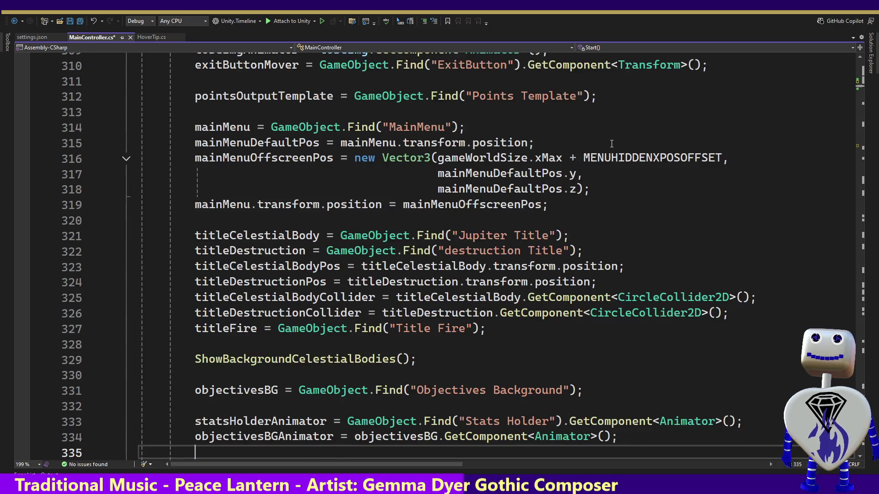
key(Down)
key(Down)
key(Down)
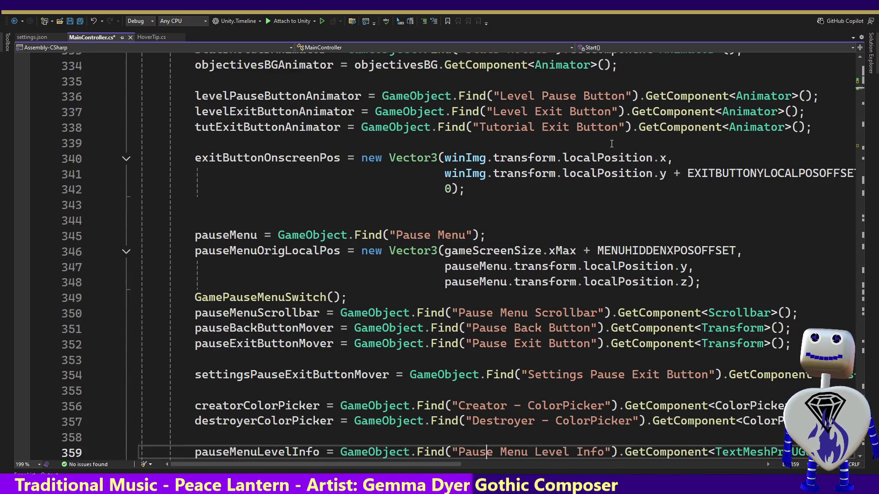
key(Down)
key(Down)
key(Down)
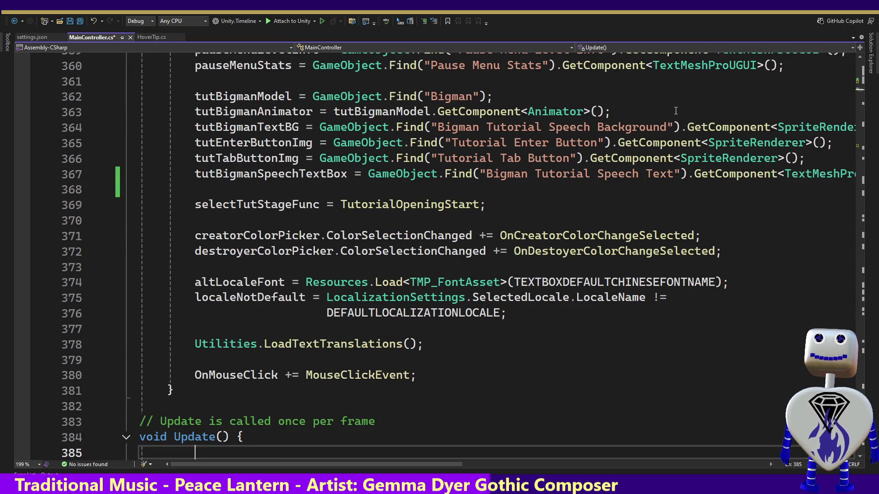
click(521, 191)
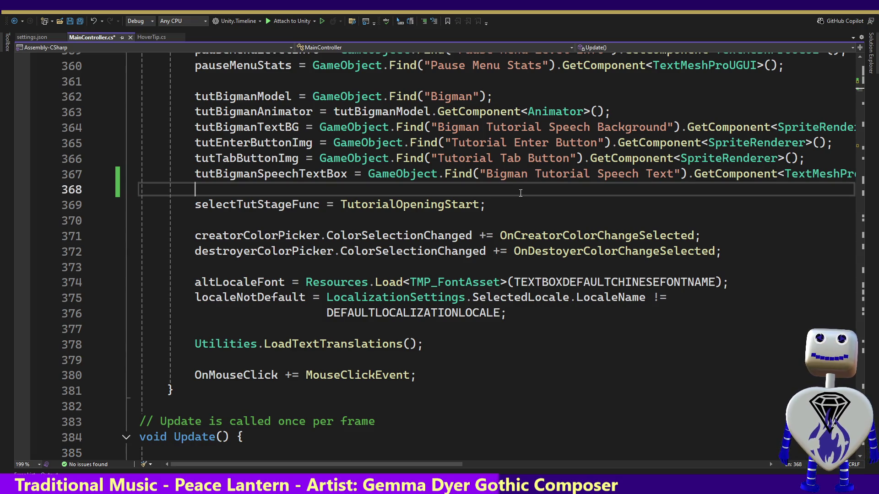
key(Return)
key(Return)
key(Up)
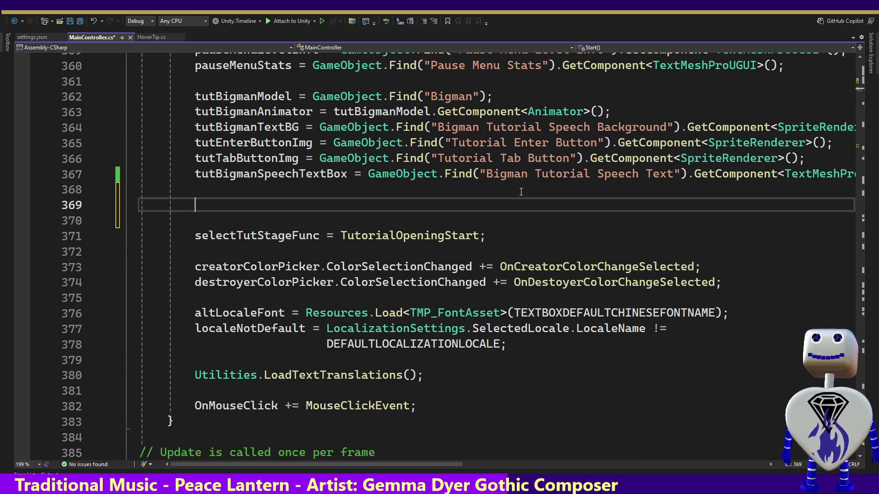
key(BackSpace)
key(Delete)
Paste an UpdateMousePosition() call above the tutBigmanModel setup in Start().
key(Up)
key(Up)
key(Up)
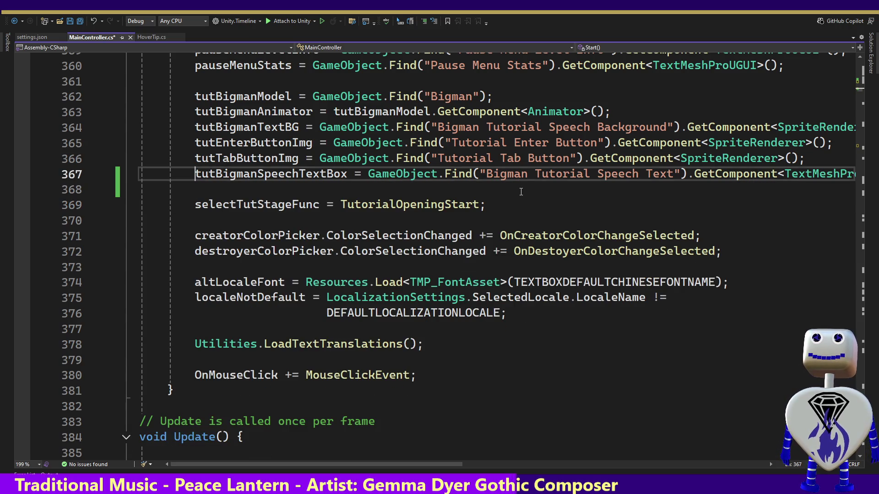
key(Down)
key(Down)
key(Down)
key(Down)
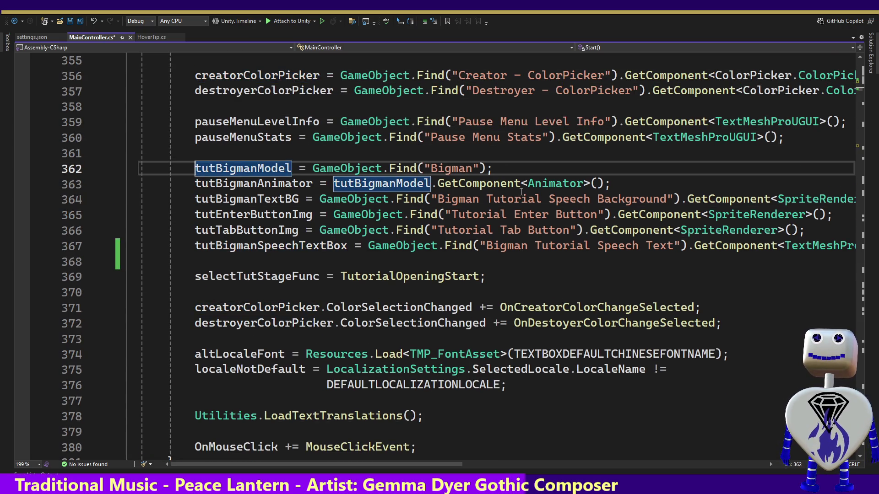
key(Return)
key(Return)
key(Up)
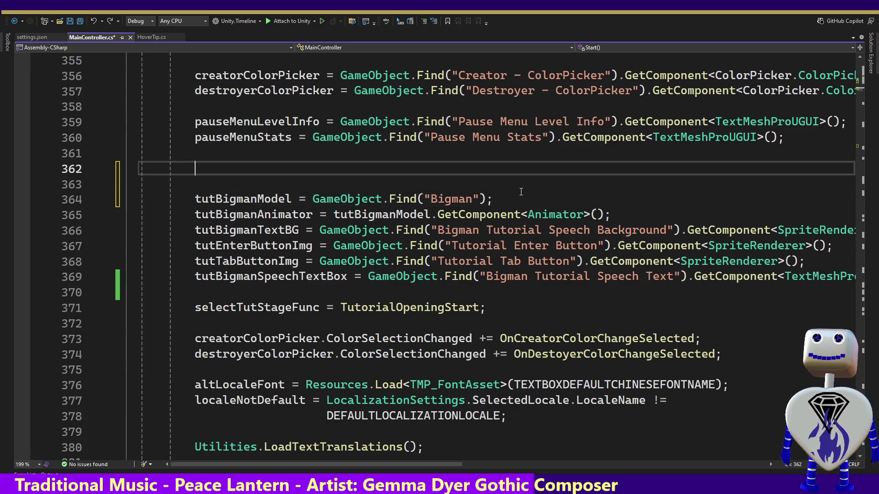
key(ctrl+v)
key(Up)
key(Up)
key(BackSpace)
key(Up)
key(Up)
key(Up)
key(Up)
key(Up)
key(Up)
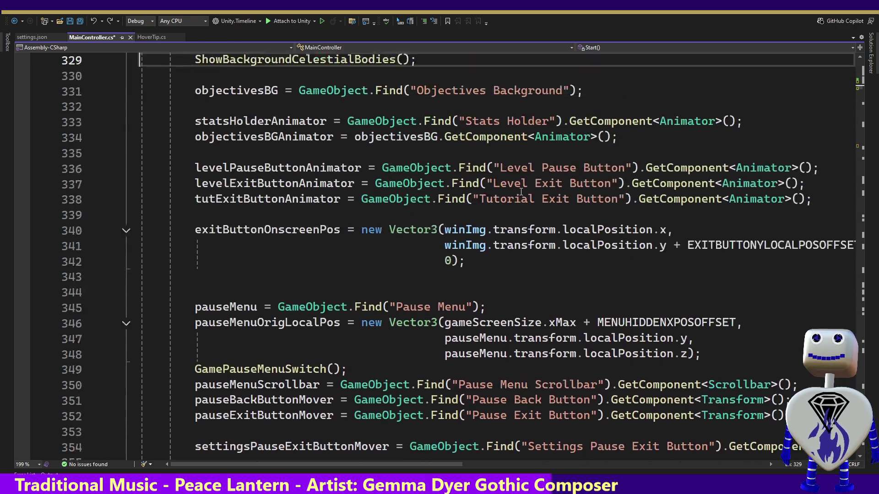
key(Up)
key(Up)
key(Up)
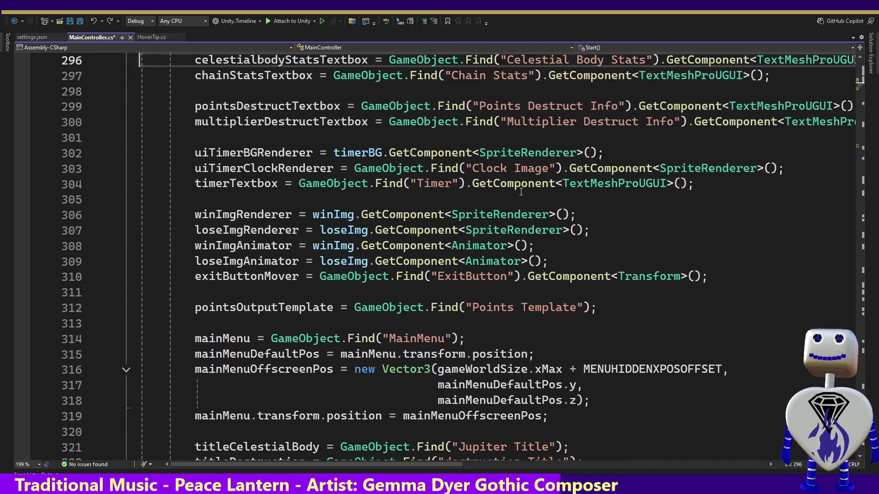
key(Up)
key(Up)
key(Up)
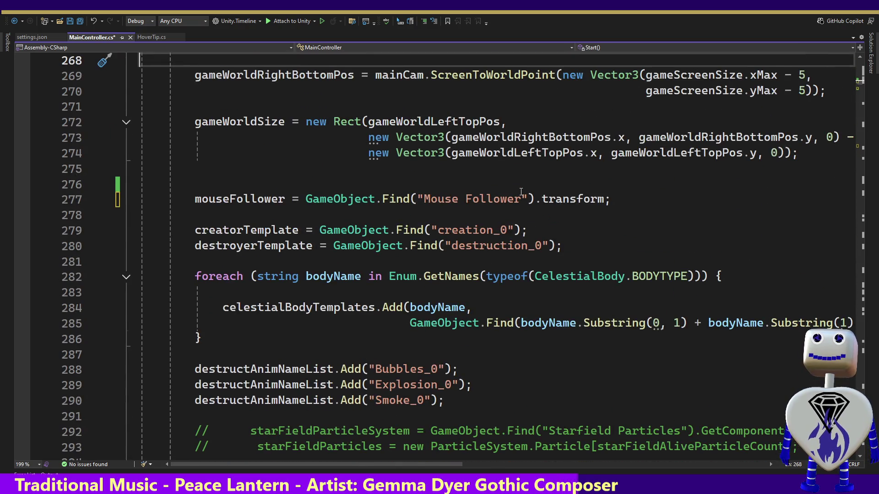
Remove the mouseFollower Mouse Follower lookup line and its leftover blank line from Start().
click(621, 200)
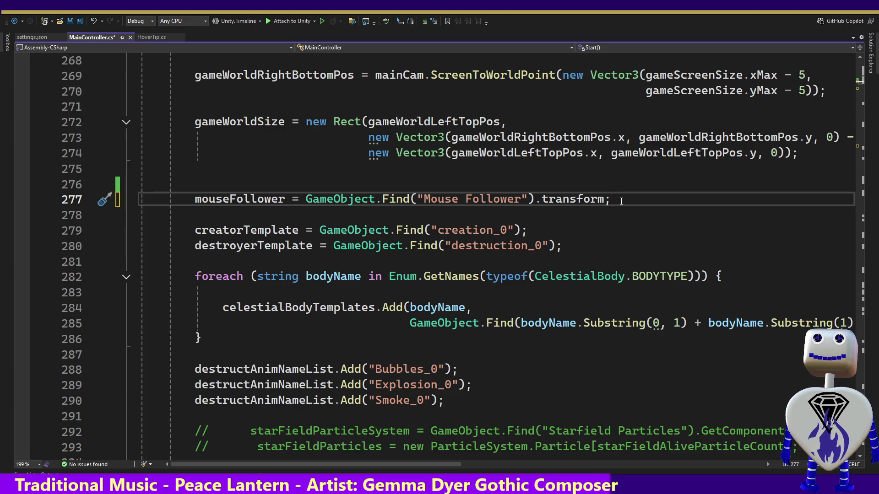
key(shift+Up)
key(Delete)
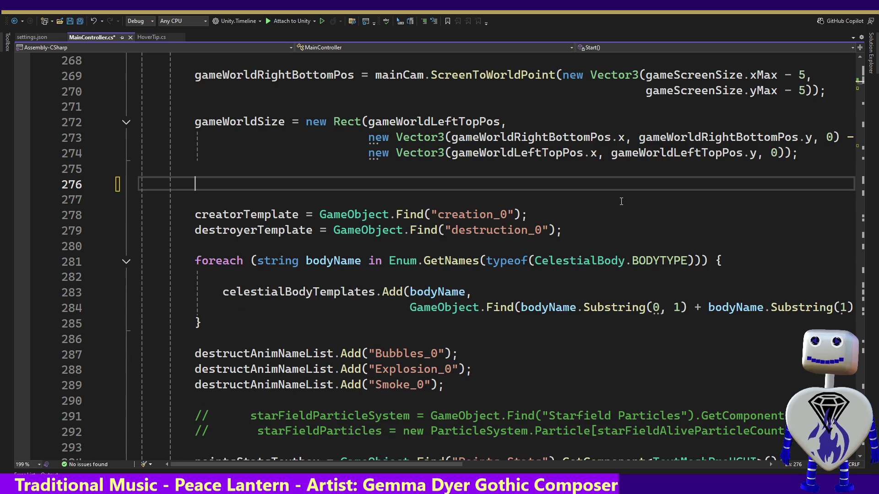
key(Up)
key(BackSpace)
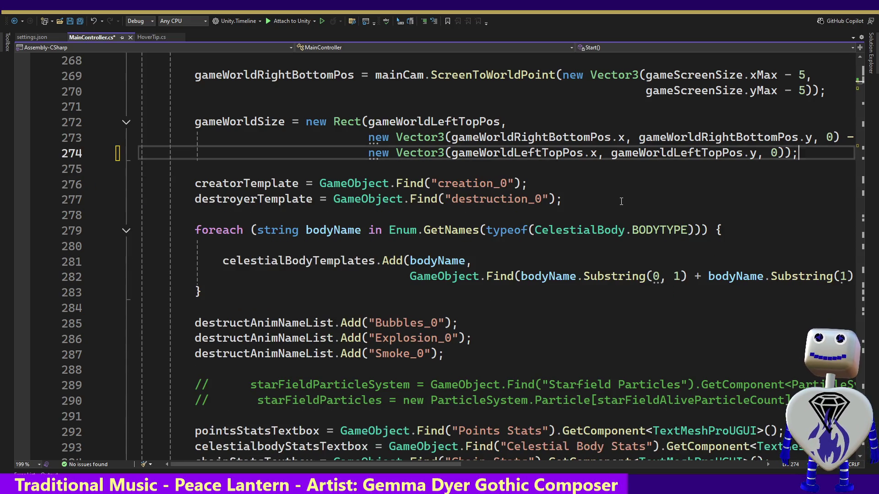
key(Down)
key(Down)
key(Down)
key(Down)
key(Down)
key(Down)
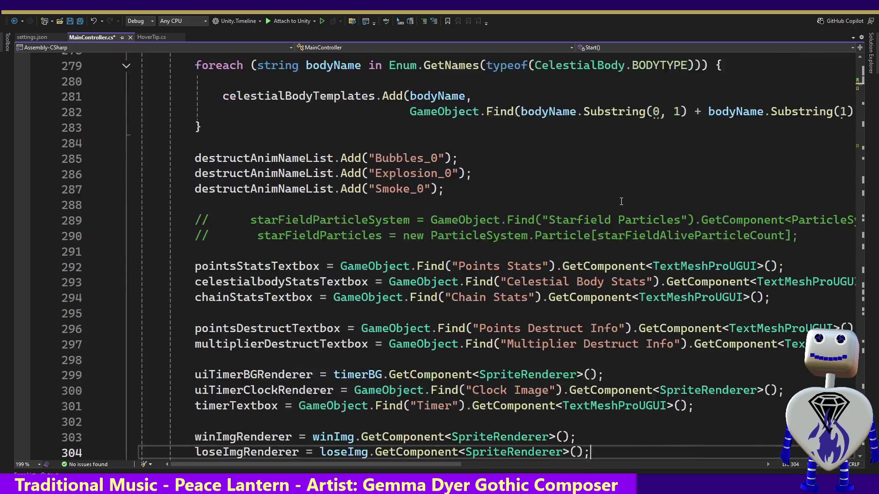
key(Down)
key(Down)
key(Down)
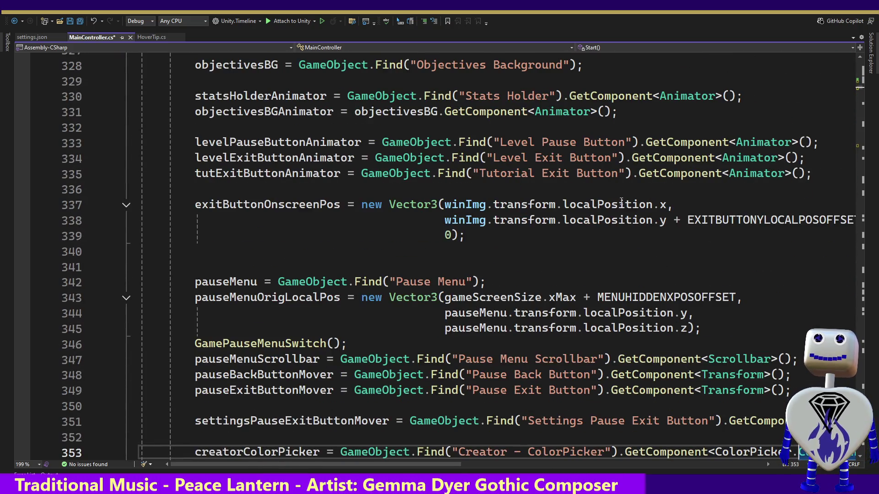
key(Down)
key(Down)
key(Down)
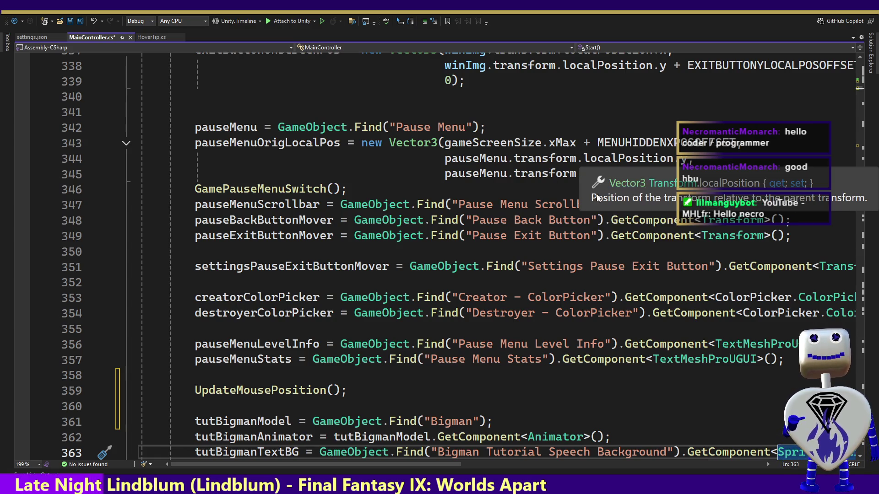
Paste the mouseFollower lookup line after exitButtonOnscreenPos, above the pauseMenu setup, removing the extra blank line.
click(408, 382)
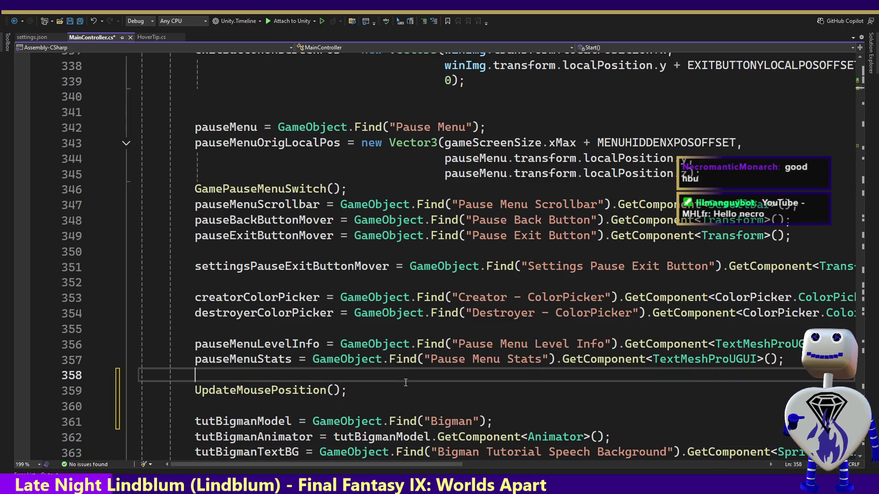
key(Up)
key(Up)
key(Up)
key(Up)
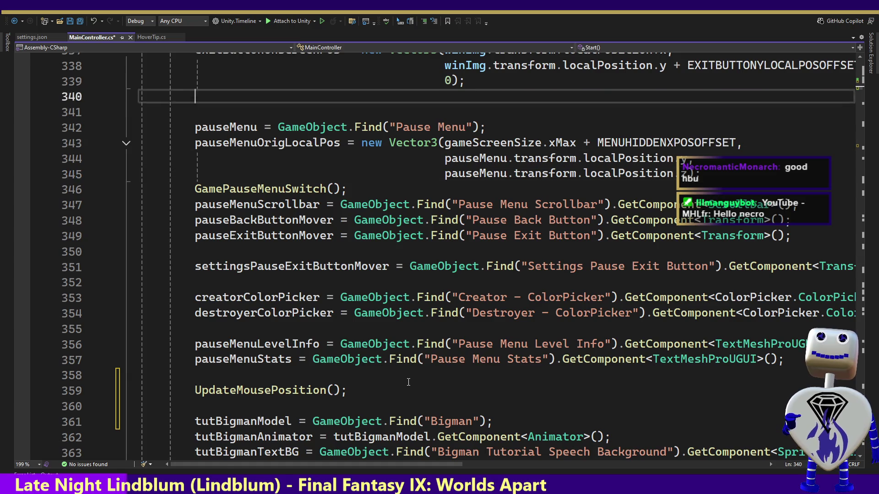
key(Up)
key(Up)
key(Up)
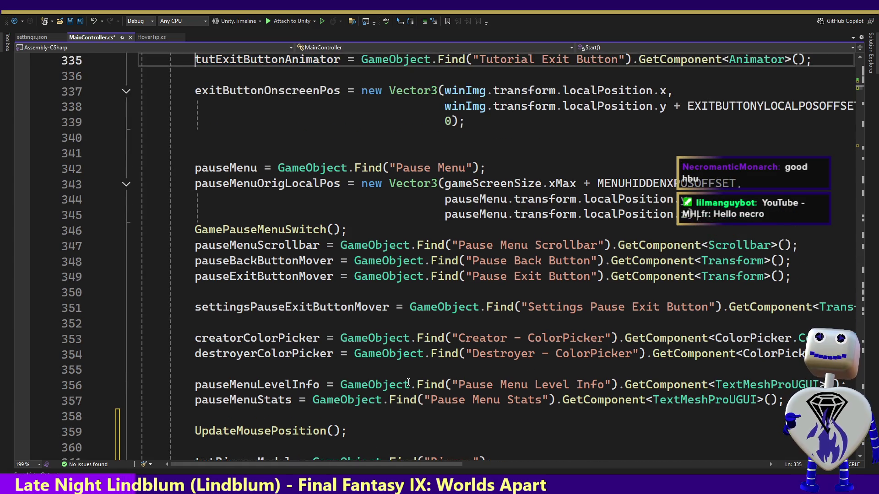
key(Up)
key(Down)
key(Down)
key(Down)
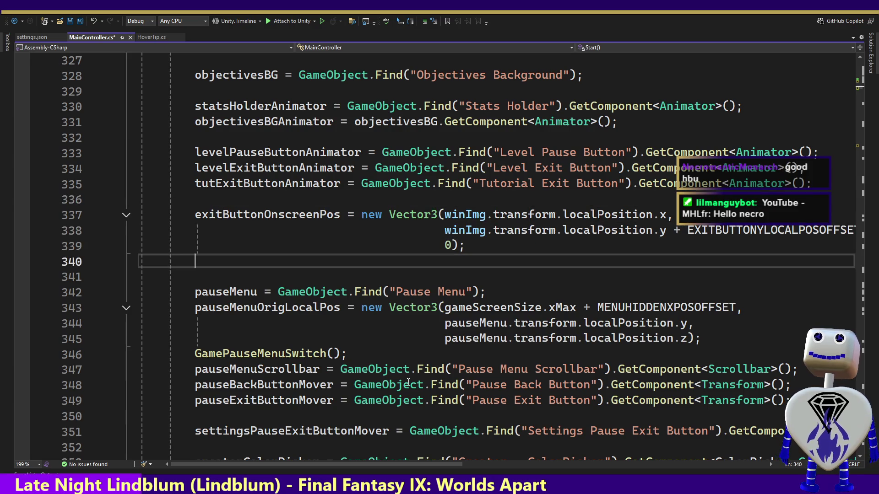
key(Return)
key(Return)
text(mouseFollower = GameObject.Find("Mouse Follower").transform;)
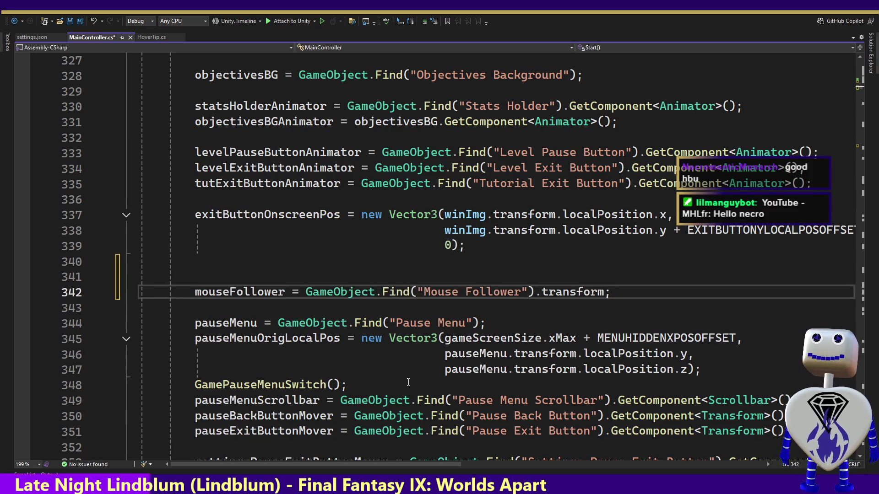
key(Return)
key(Up)
key(Up)
key(BackSpace)
key(Up)
key(Down)
key(Down)
key(Down)
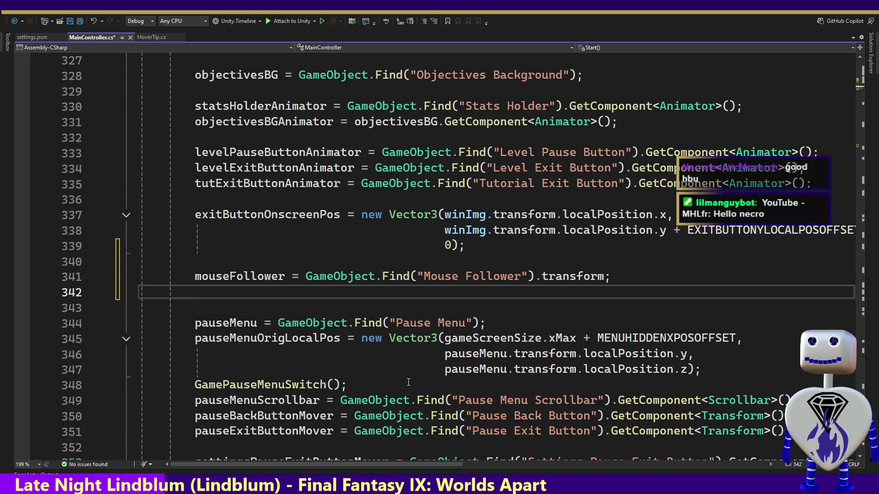
Write 'SetMouseFollower(Input.mousePosition);' on line 342 using IntelliSense completions.
text(Set)
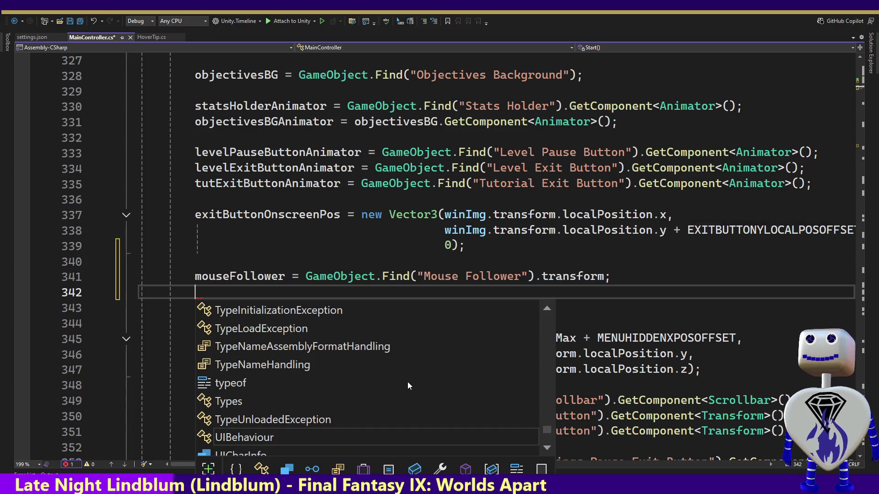
key(Tab)
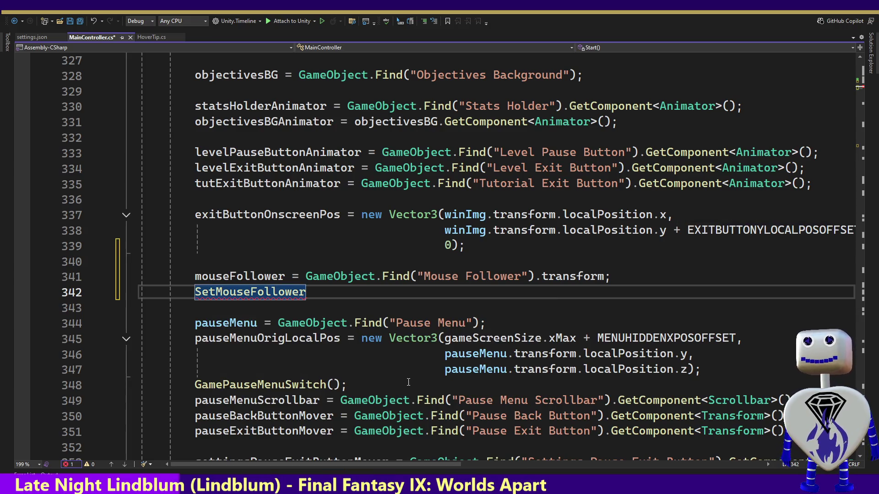
text((In)
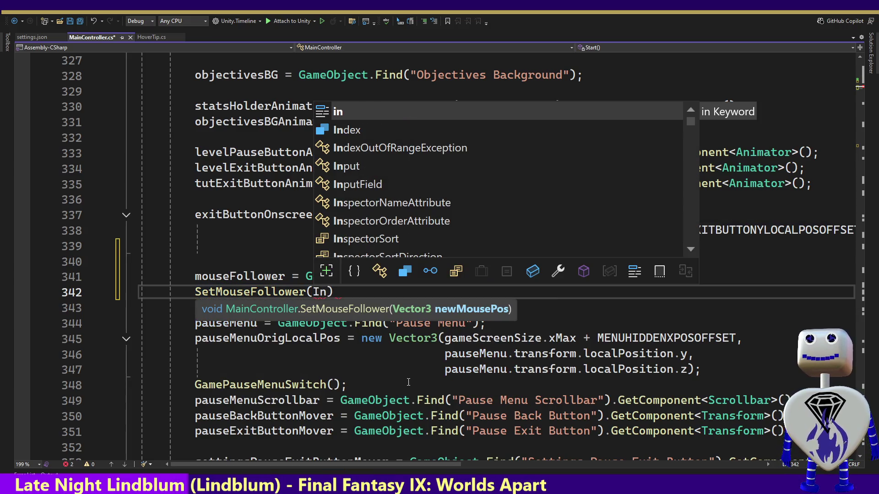
text(put.)
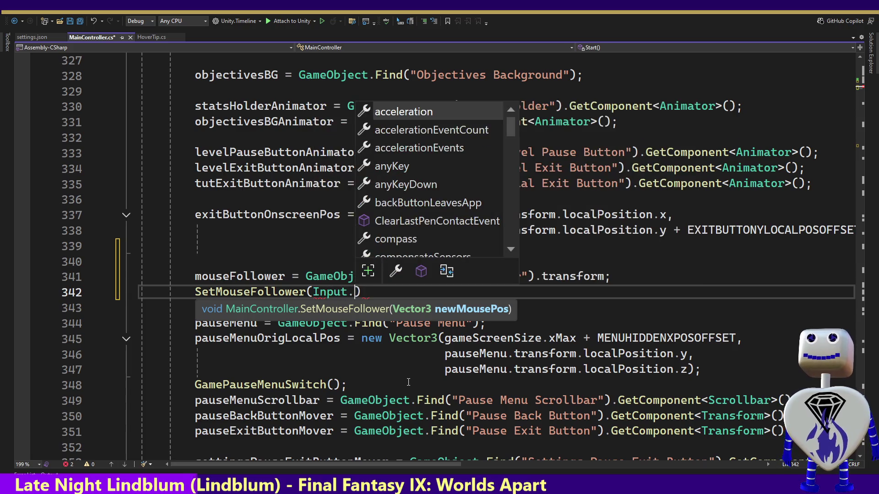
text(m)
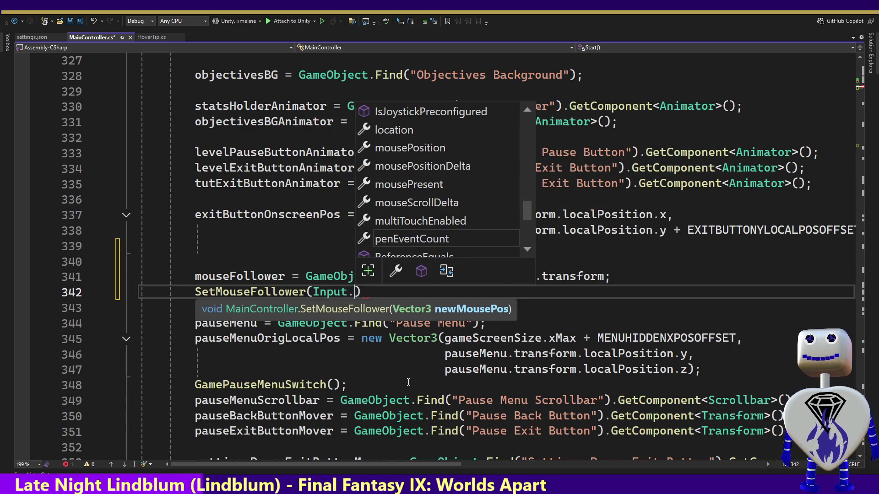
key(Tab)
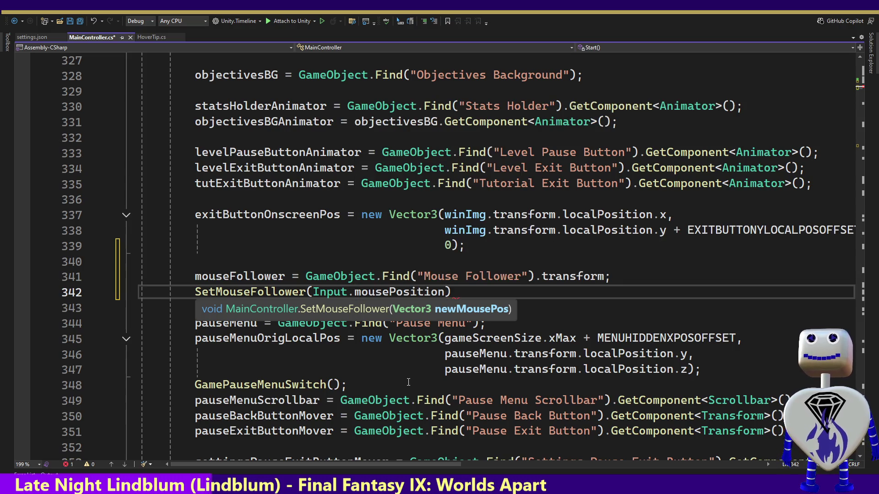
text();)
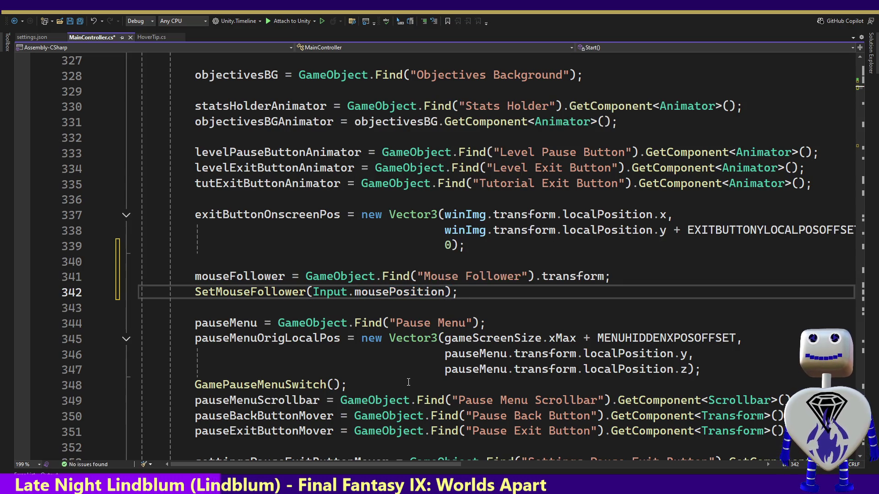
Wrap Input.mousePosition on line 342 in mainCam.ScreenToWorldPoint(...) and save MainController.cs.
double_click(302, 292)
key(F12)
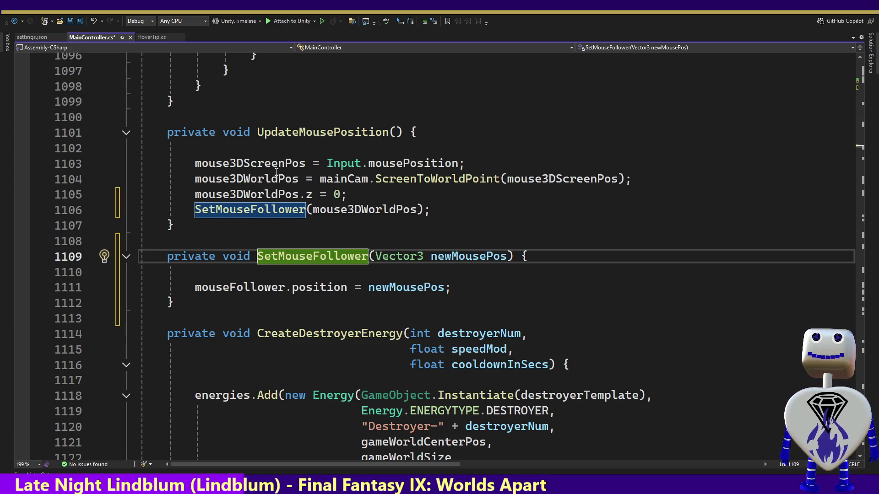
drag(507, 178, 322, 178)
key(ctrl+c)
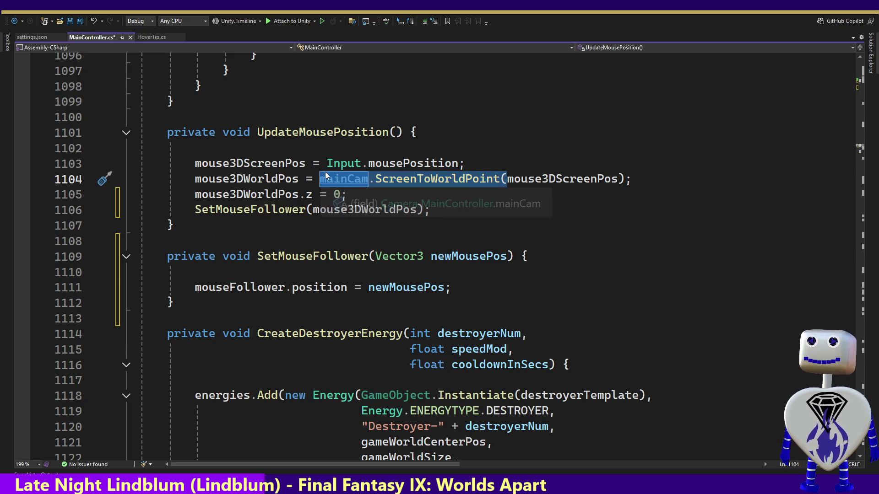
key(ctrl+minus)
key(ctrl+minus)
key(ctrl+Left)
key(ctrl+v)
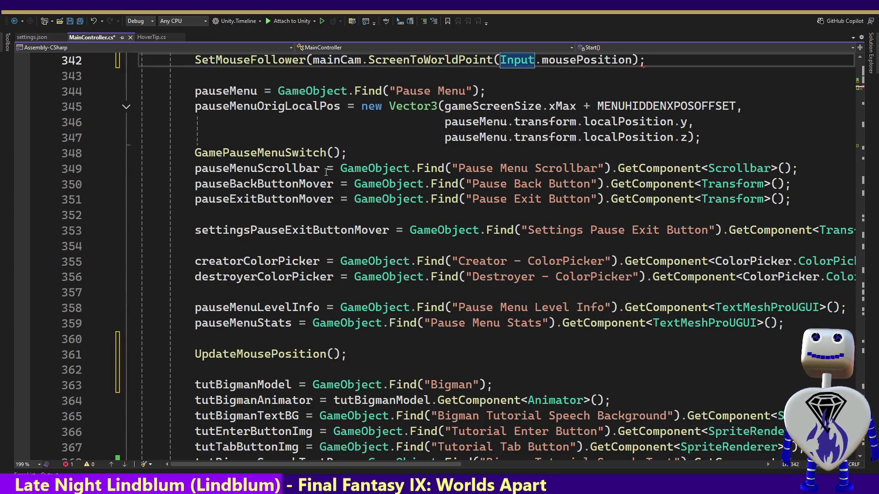
key(ctrl+Right)
key(ctrl+Right)
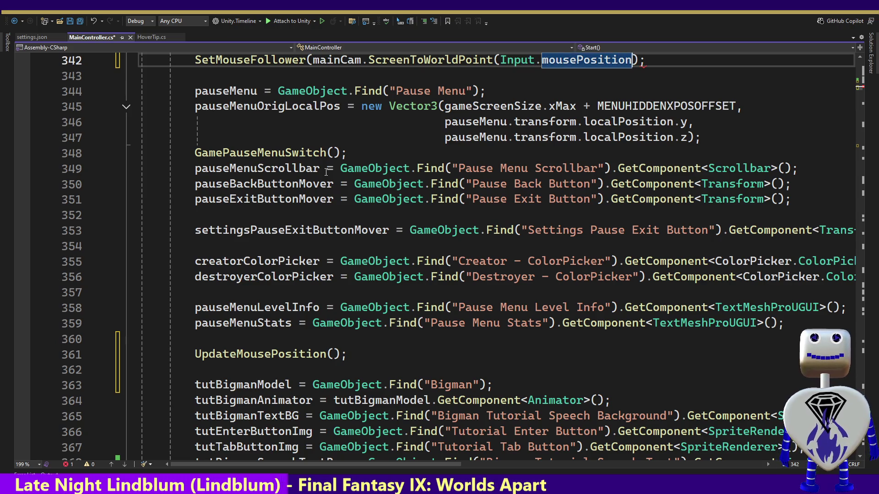
text())
key(ctrl+s)
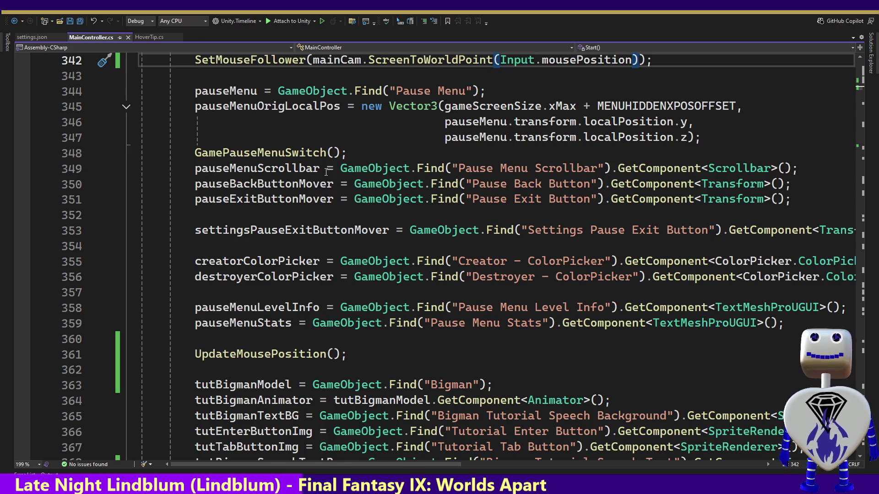
key(alt+Tab)
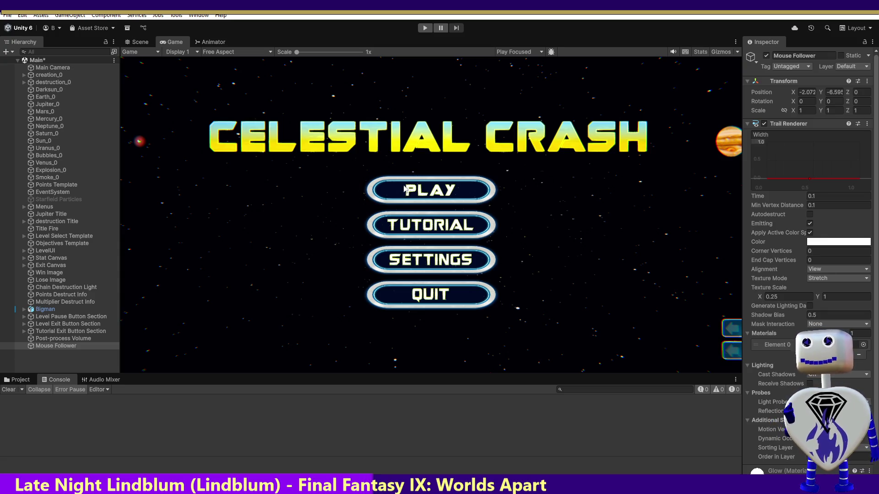
Press the toolbar Play button to run Celestial Crash in Play mode.
click(422, 29)
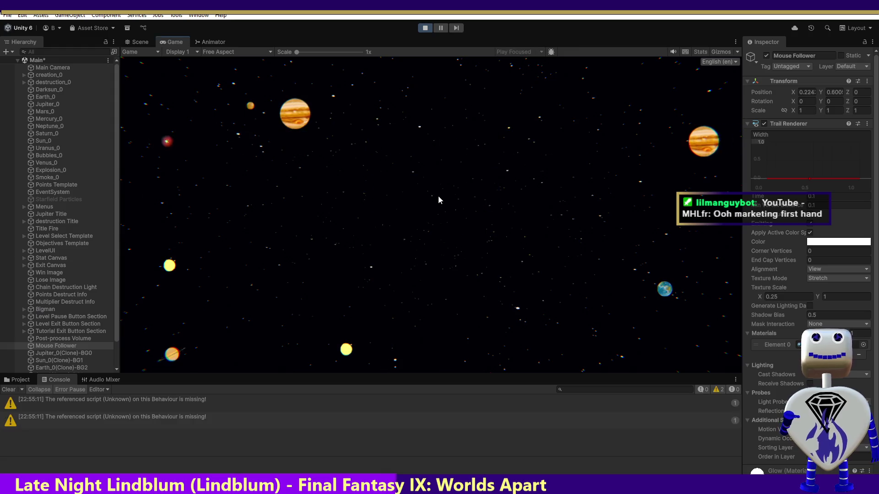
Start the Skill Challenge level and crash Jupiter, Earth, Saturn and a small orange orb together.
click(439, 196)
click(447, 248)
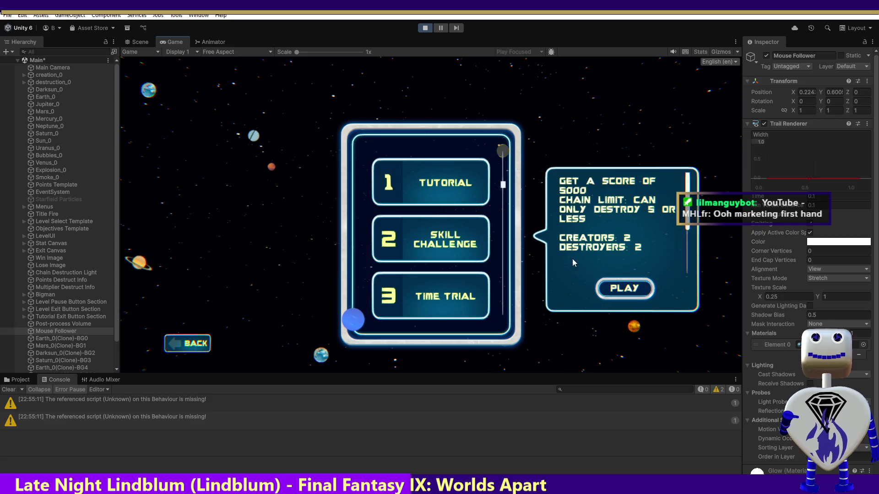
click(602, 294)
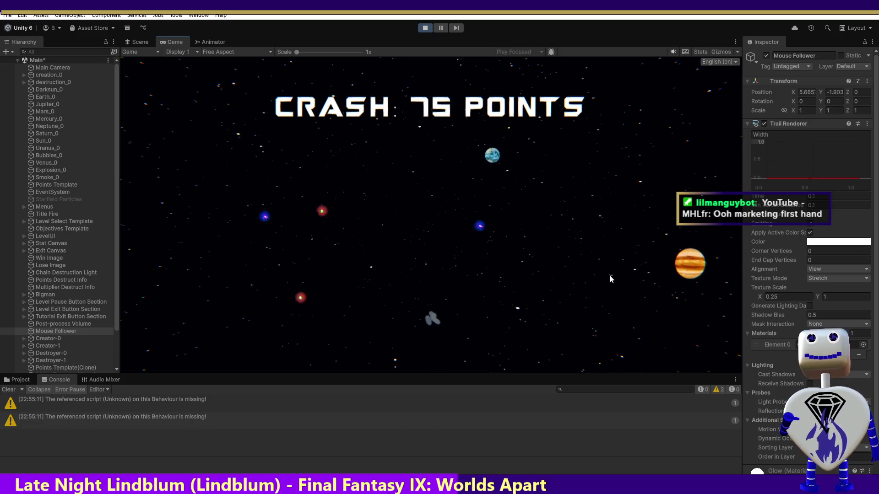
drag(689, 263, 499, 165)
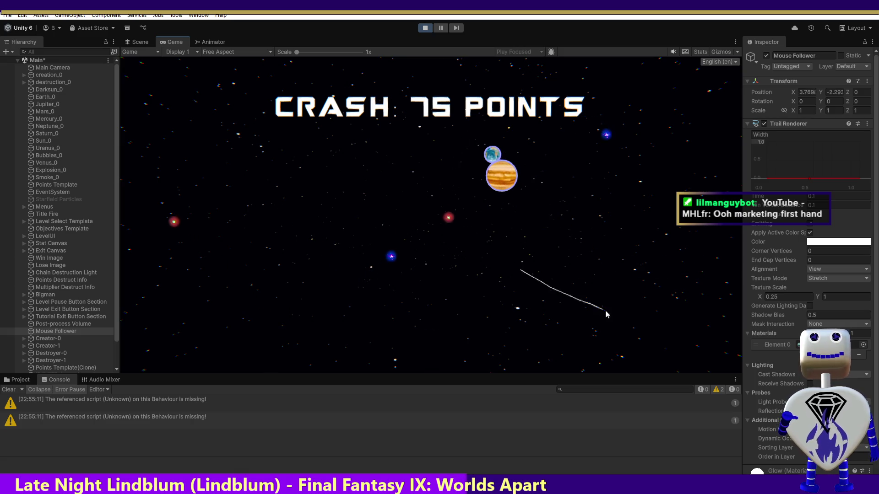
mouse_move(660, 193)
mouse_down()
mouse_move(602, 235)
mouse_move(519, 189)
mouse_up()
drag(590, 281, 518, 210)
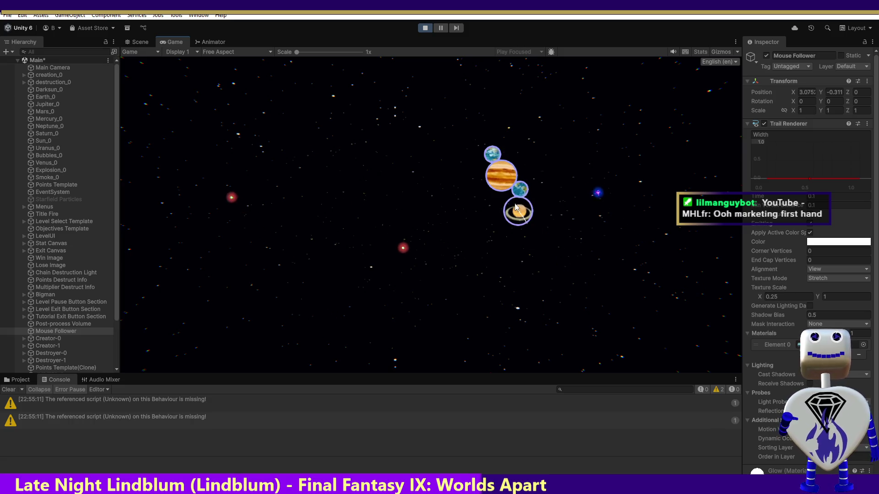
drag(712, 227, 511, 228)
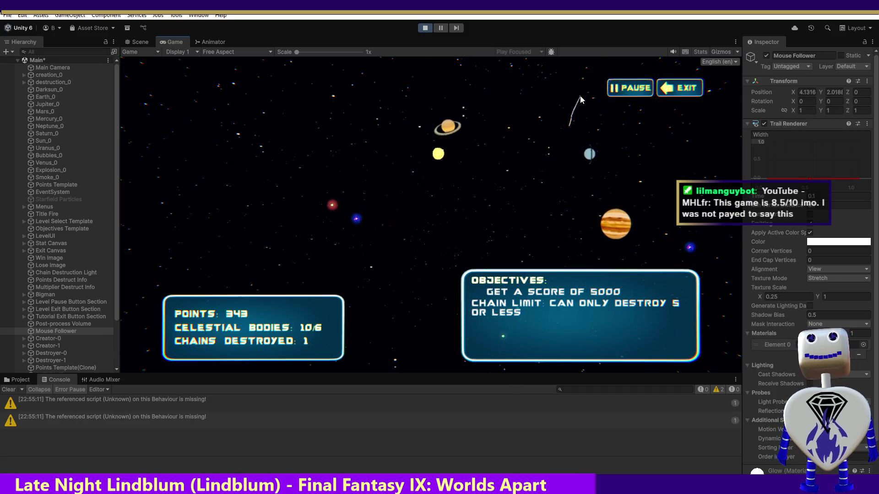
Exit Skill Challenge, start a Time Trial, then quit it back to level select.
click(675, 92)
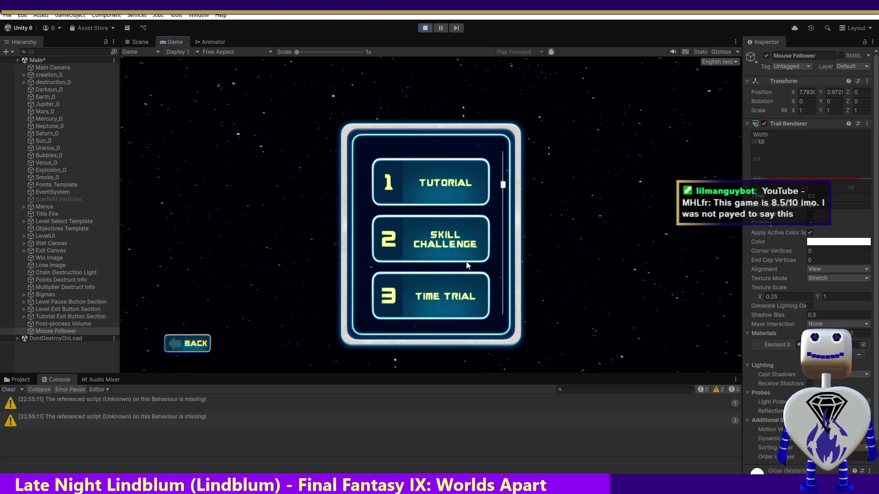
click(451, 290)
click(616, 343)
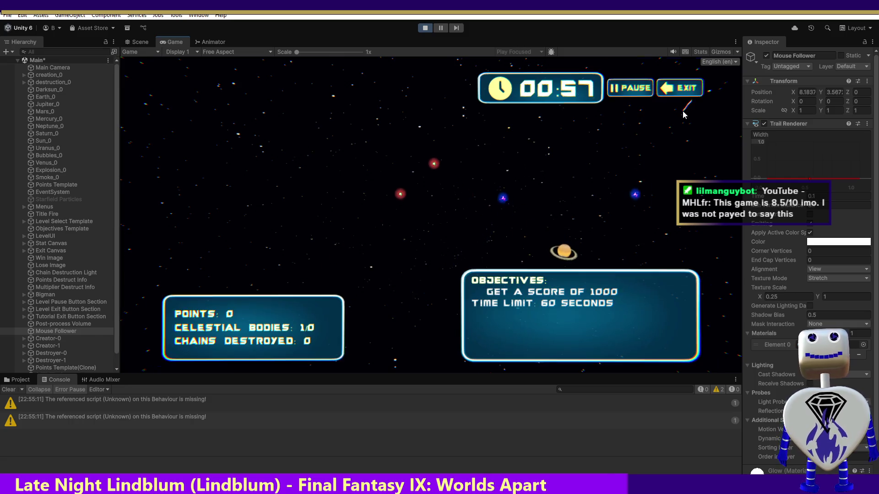
click(686, 89)
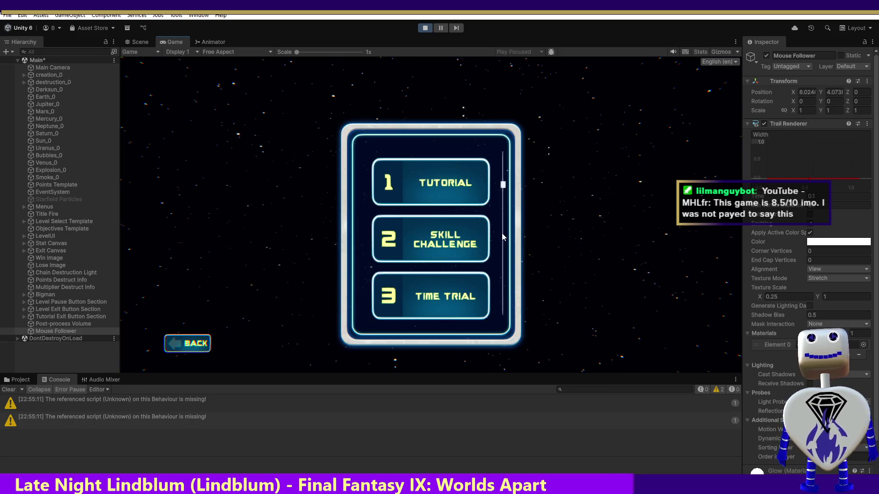
Scroll the level list to view level 6 Endless Mode, level 9 Score Challenge and level 10 Time Trial.
scroll(472, 219, down, 5)
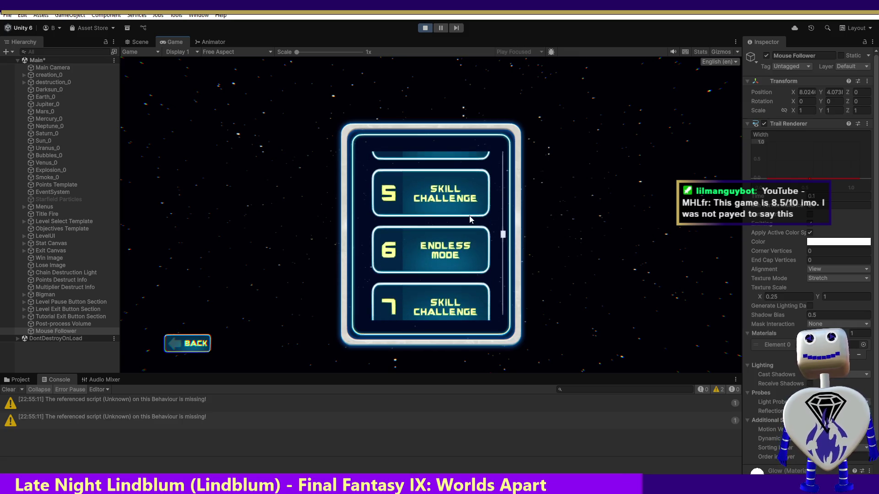
click(450, 243)
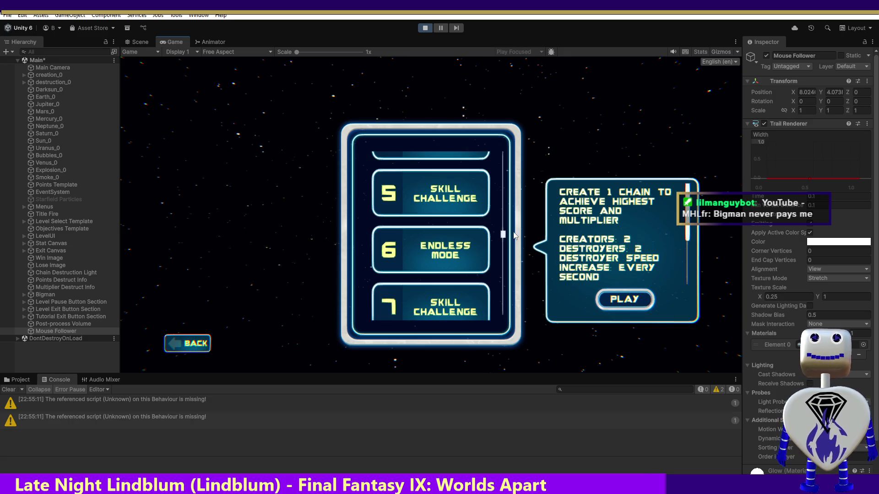
scroll(503, 236, down, 4)
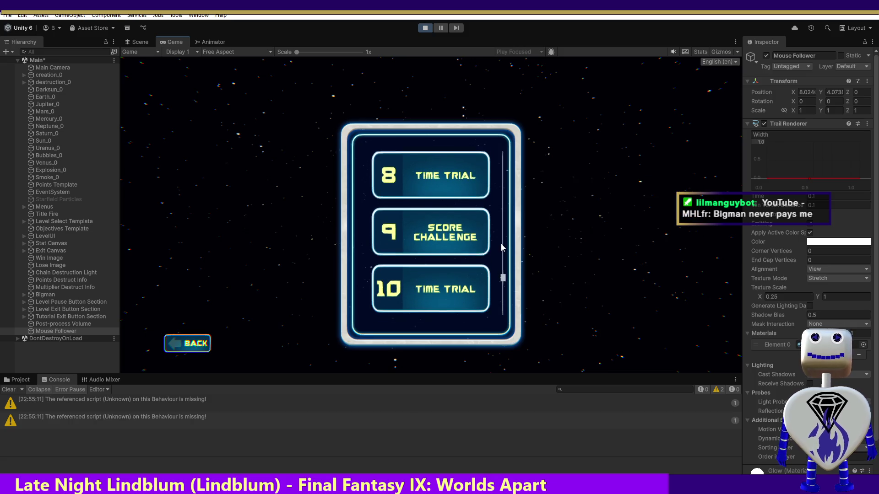
click(468, 239)
scroll(501, 279, down, 3)
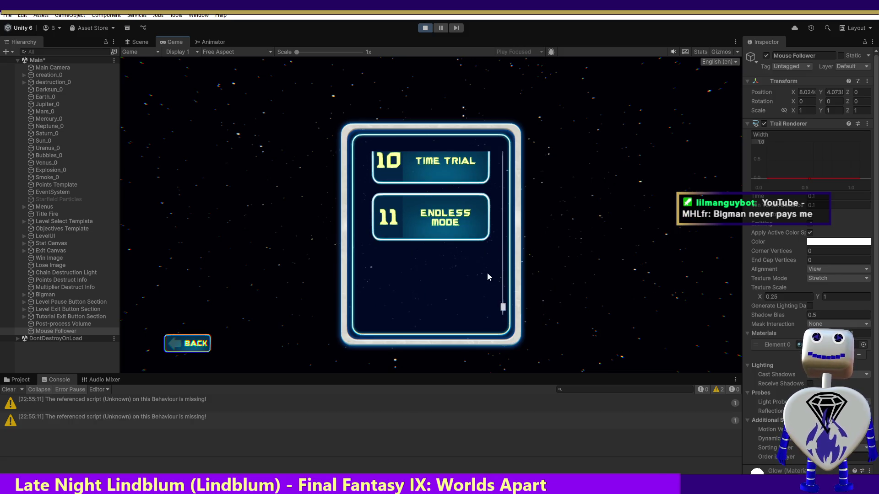
click(449, 178)
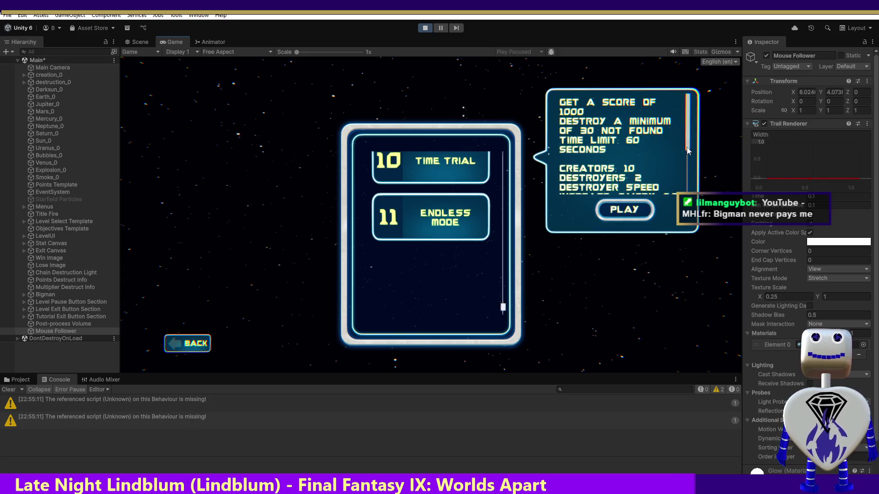
Play the level 10 Time Trial, hitting asteroids and chaining crashes around Jupiter, until losing with 465 points.
click(629, 210)
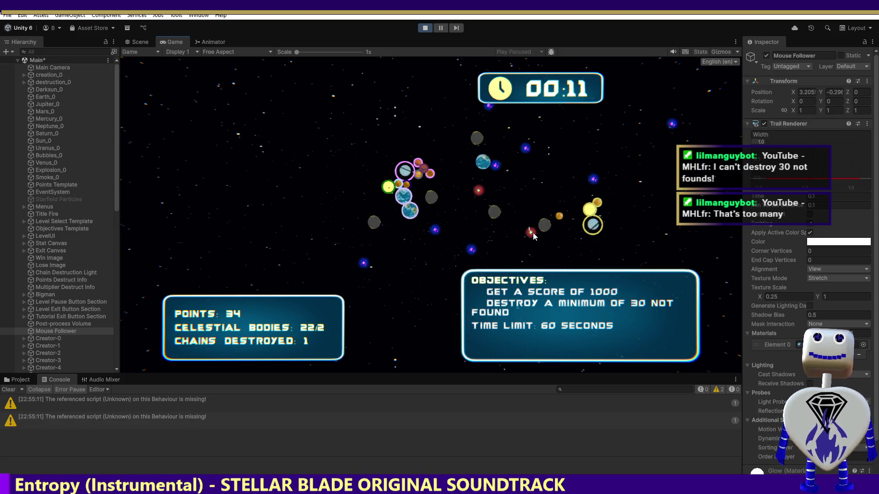
click(495, 220)
click(546, 217)
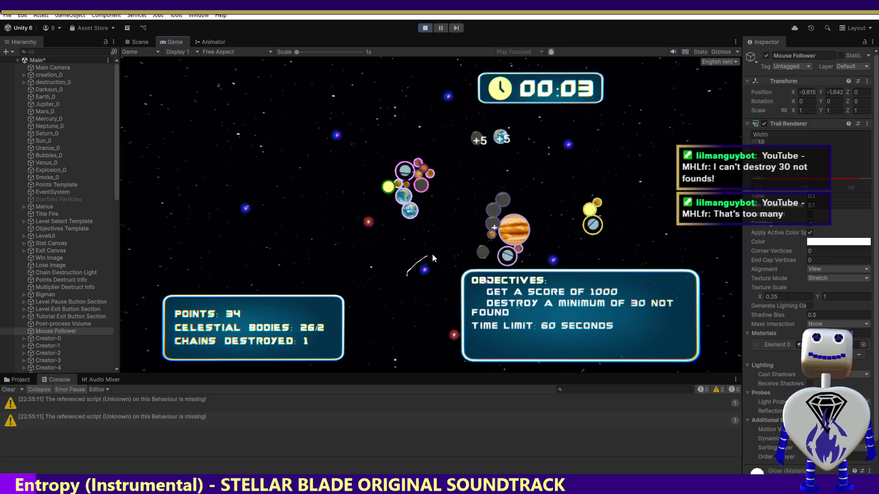
click(476, 231)
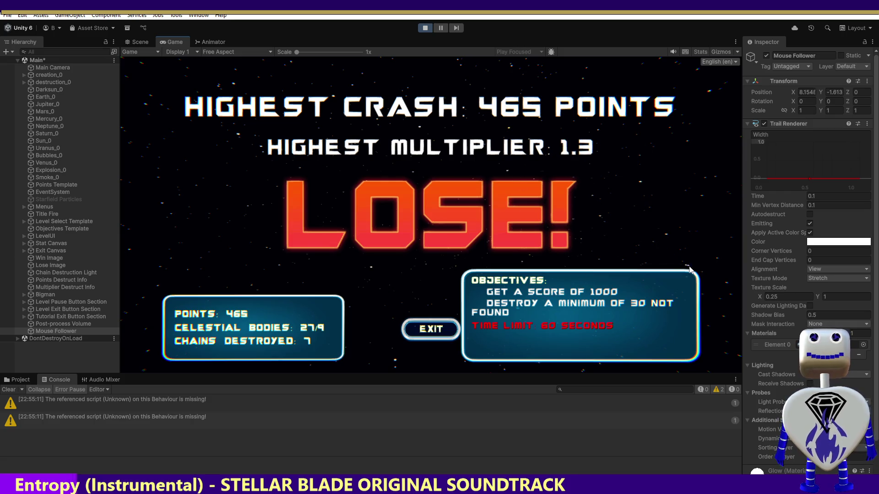
click(431, 337)
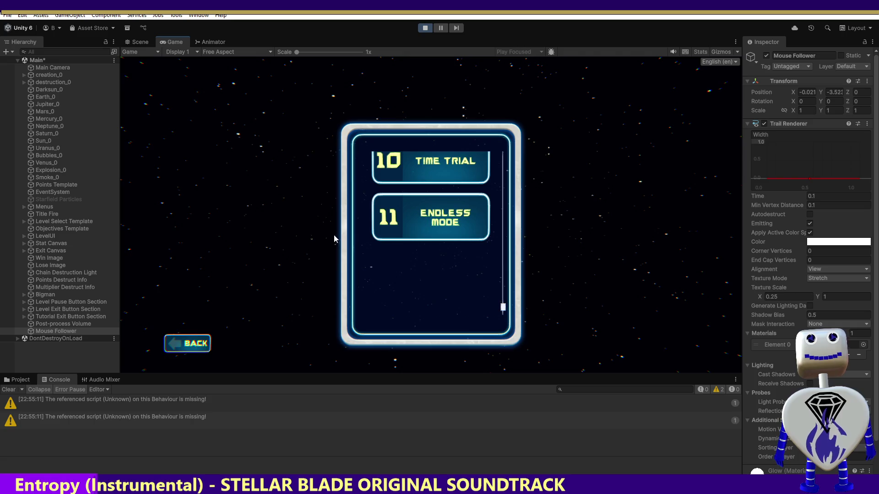
Return to the main menu and the level 10 Time Trial details, then stop Play mode and switch to Visual Studio.
click(188, 347)
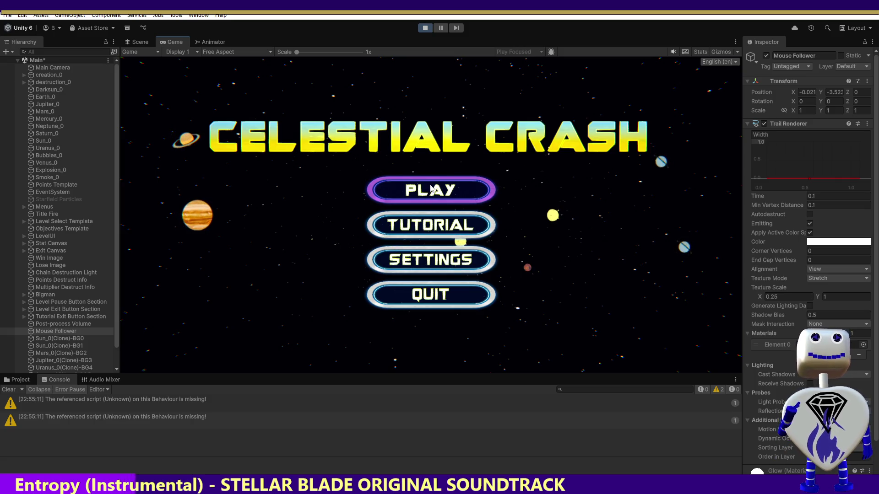
click(431, 189)
click(449, 178)
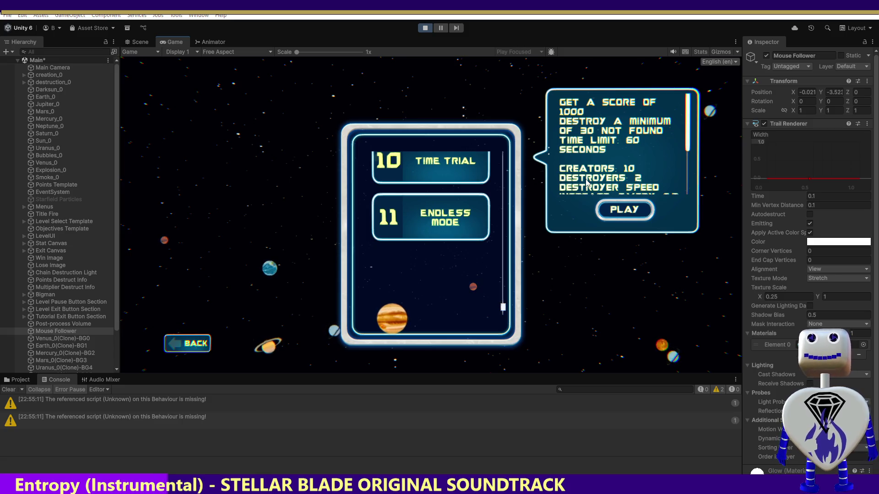
click(425, 28)
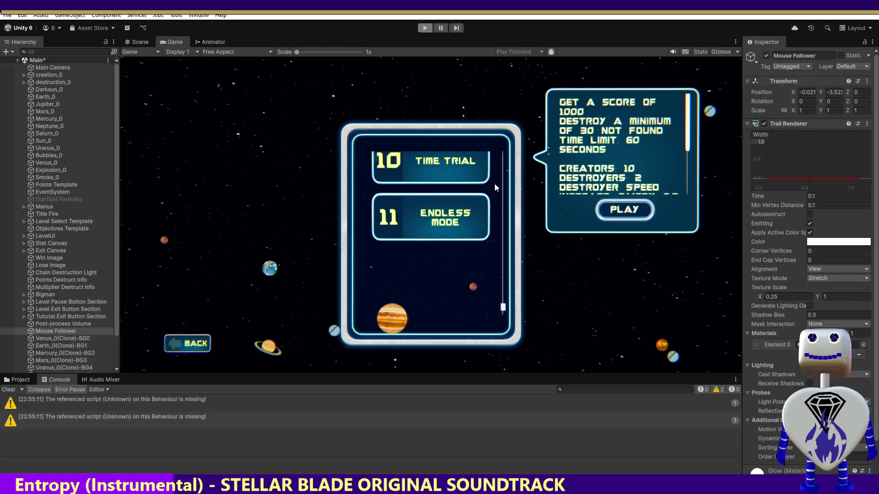
key(alt+Tab)
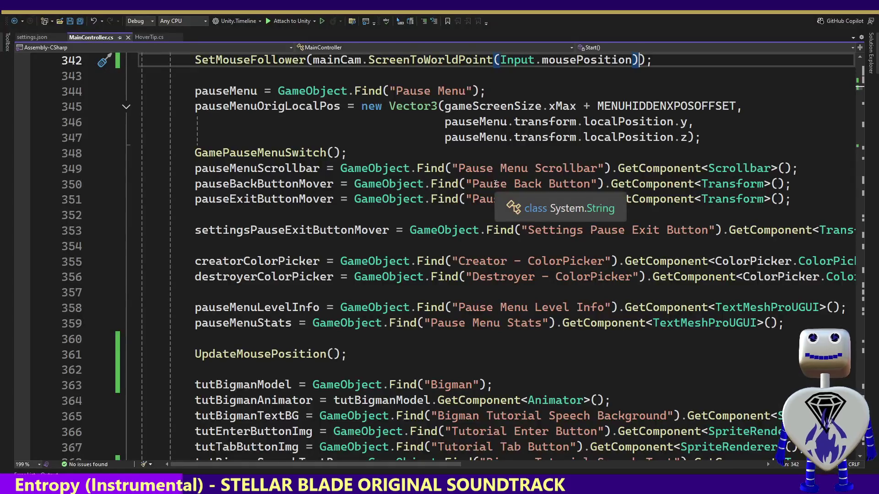
Start a search for a Find call in MainController.cs, dismiss the search box, and return to Unity.
click(442, 278)
key(ctrl+f)
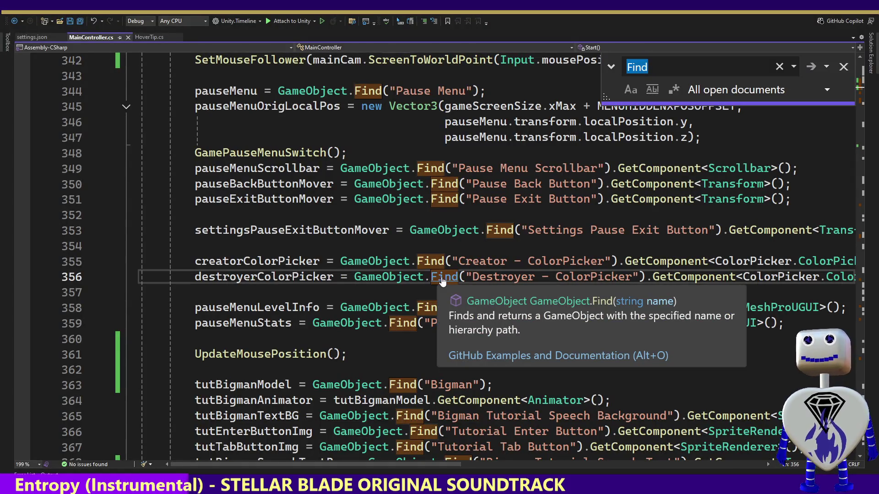
click(843, 67)
mouse_move(665, 121)
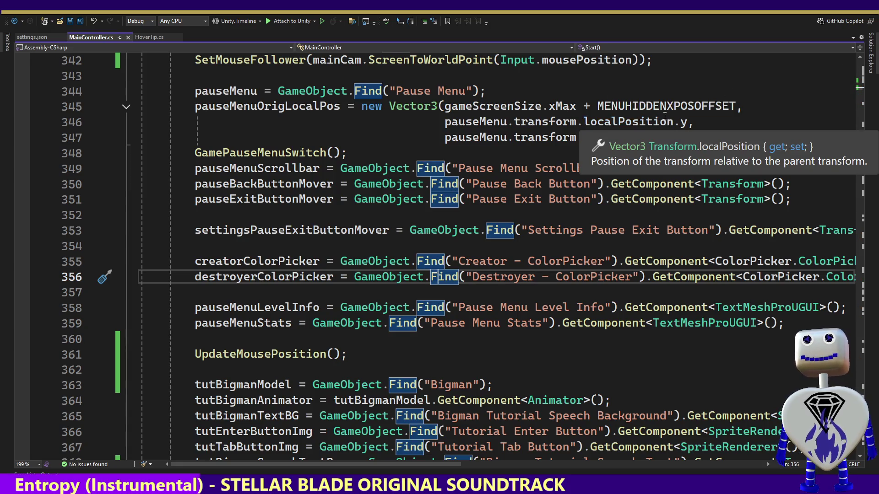
key(alt+Tab)
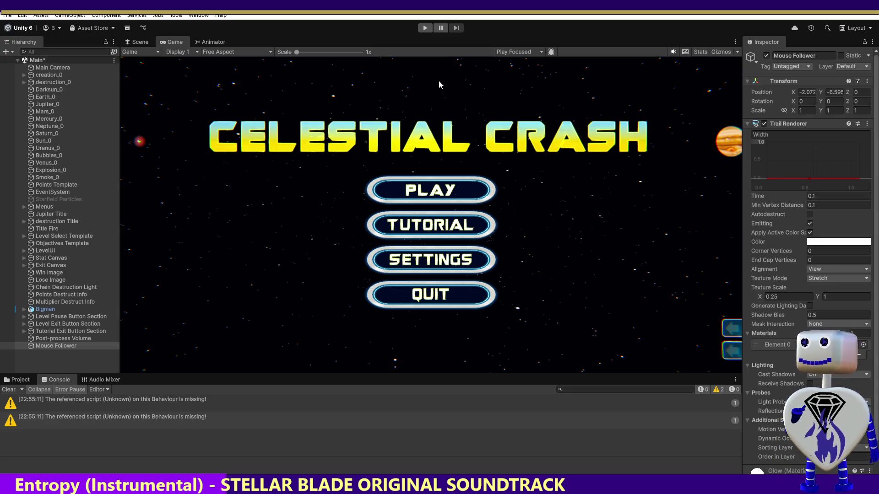
Browse the Window menu's submenus and open Asset Management > Localization Tables.
click(198, 15)
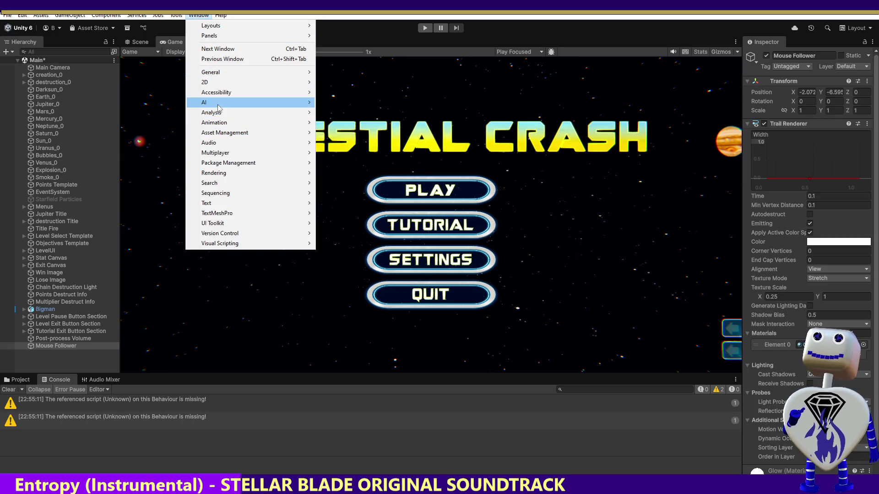
mouse_move(219, 108)
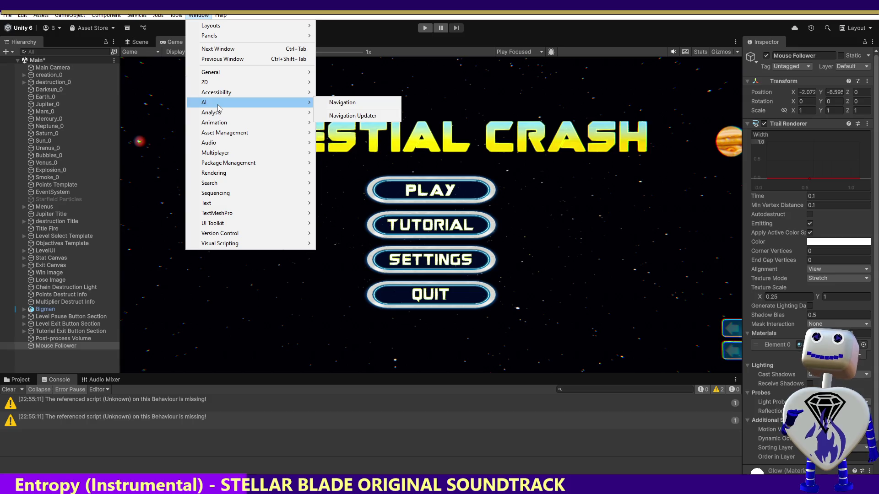
mouse_move(226, 175)
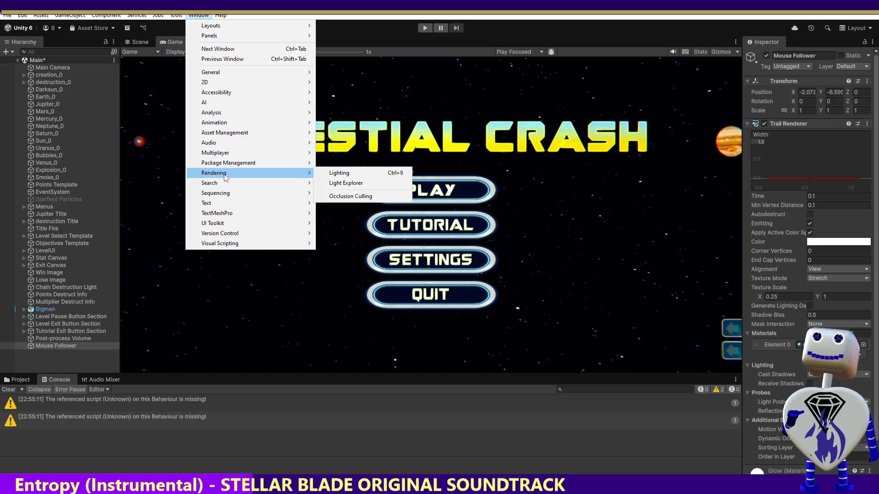
mouse_move(231, 156)
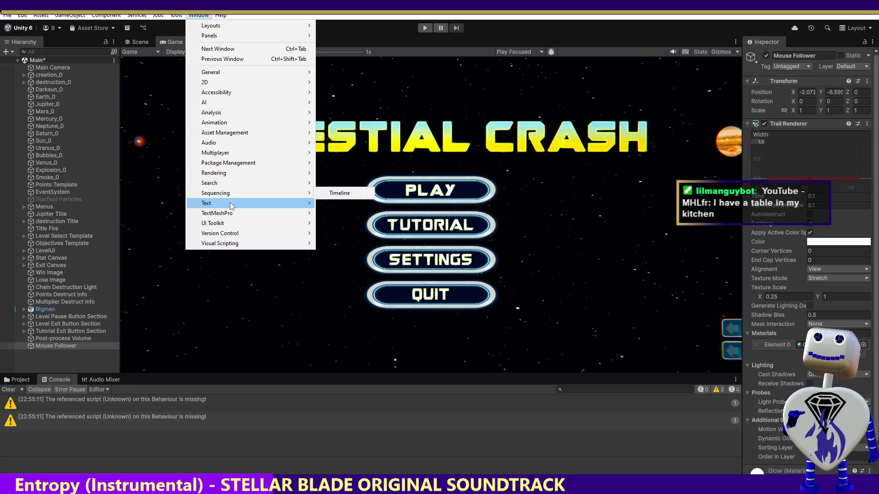
mouse_move(232, 215)
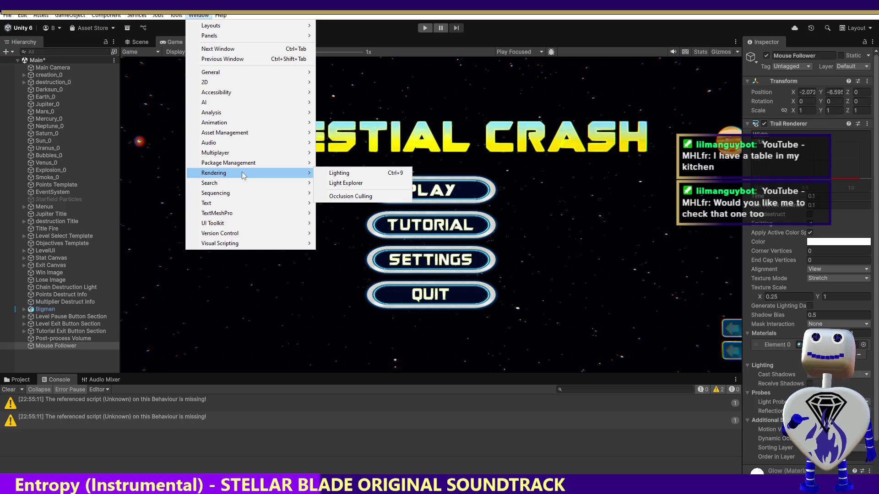
mouse_move(254, 130)
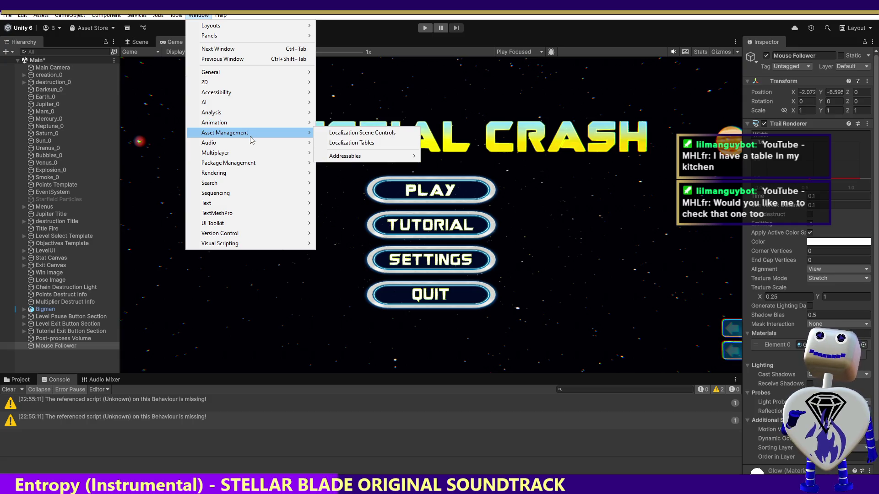
click(361, 143)
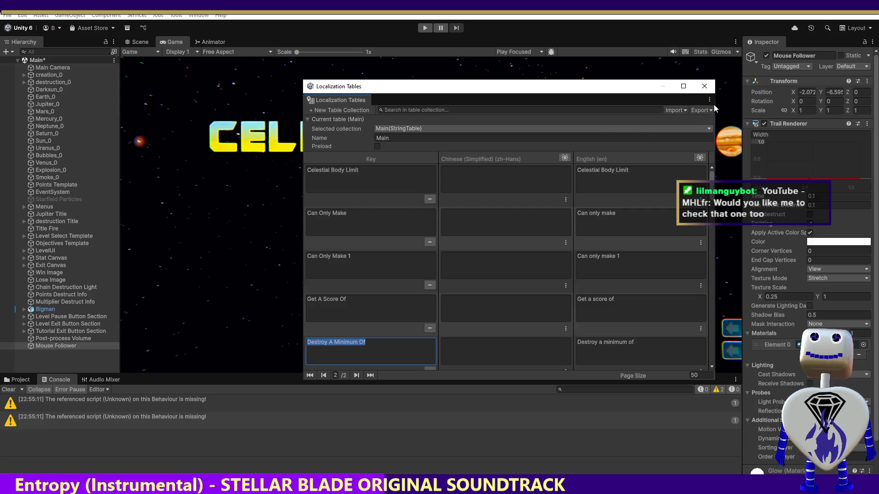
Move the Localization Tables window lower, enter Play mode and open the level selection list.
drag(594, 83, 536, 311)
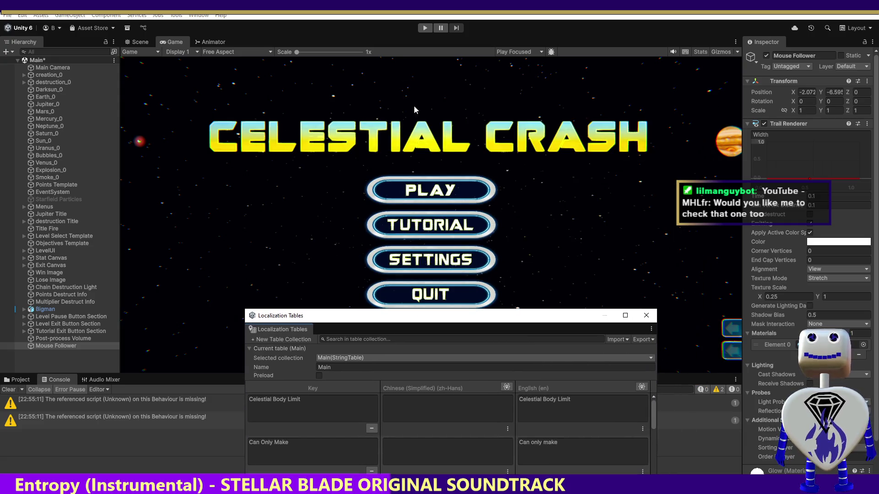
click(424, 28)
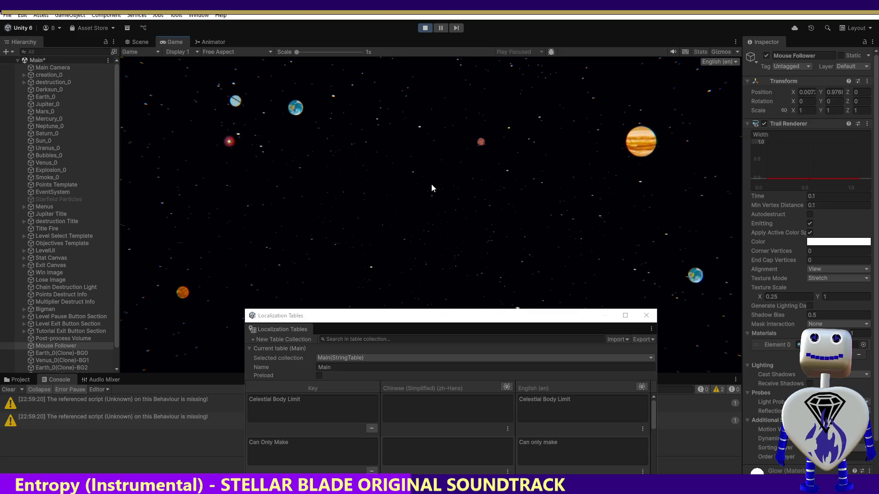
click(442, 191)
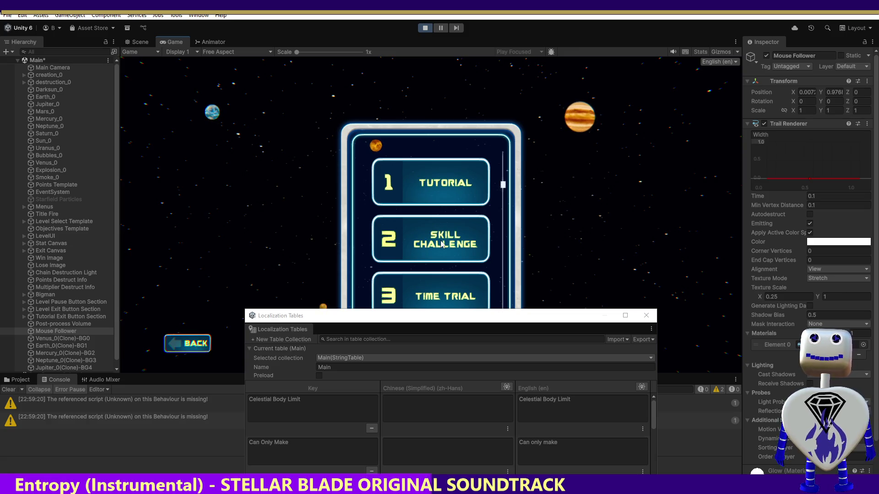
Select the Time Trial level, close Localization Tables, stop Play mode and return to Visual Studio.
scroll(507, 185, down, 10)
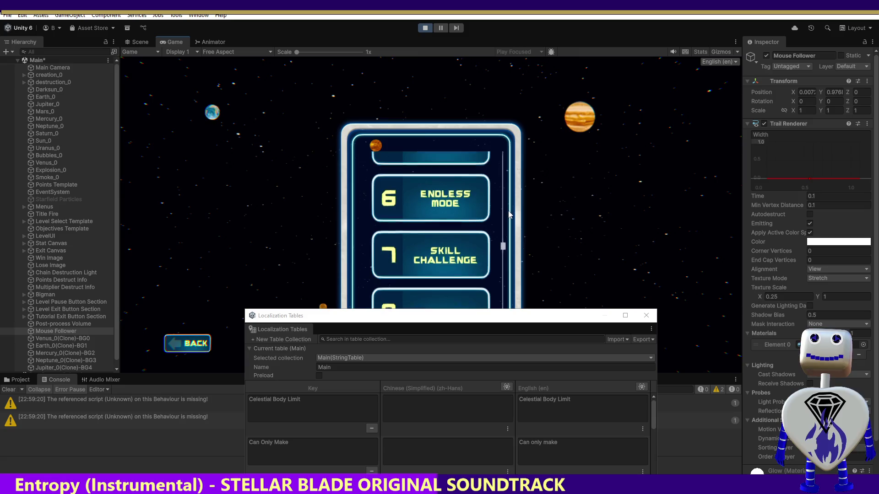
scroll(511, 227, down, 6)
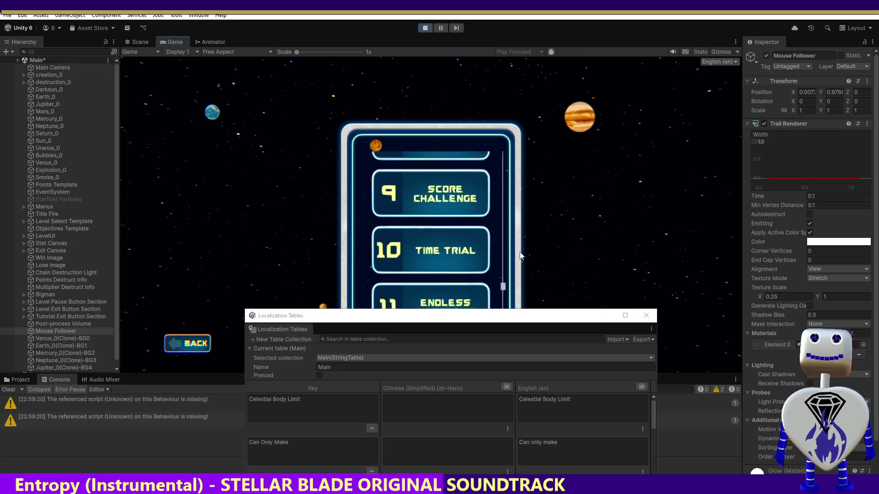
click(447, 209)
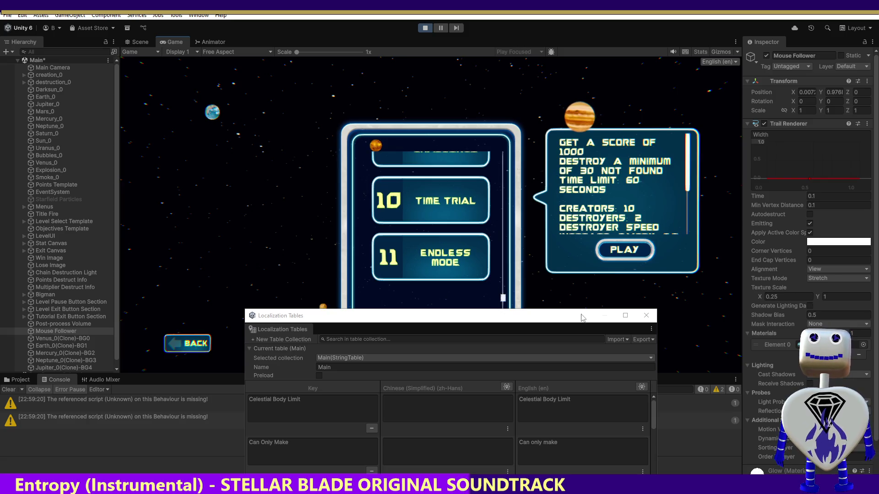
click(645, 315)
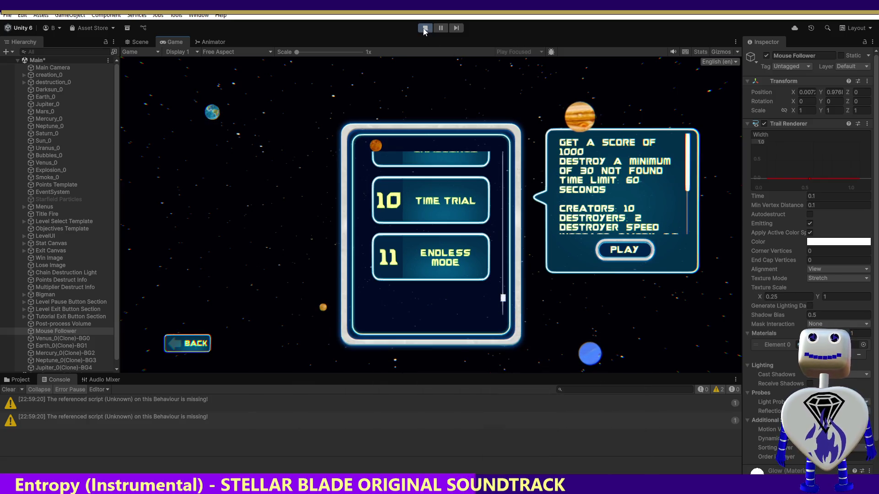
click(425, 30)
key(alt+Tab)
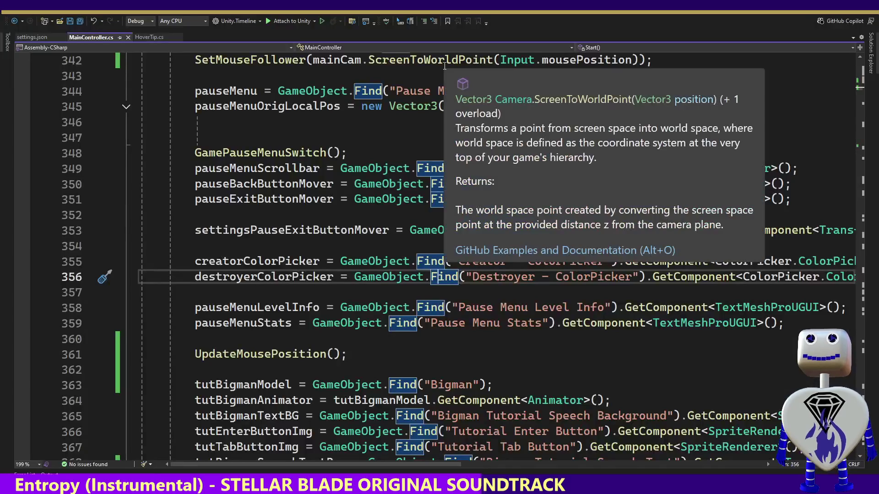
Search all open documents for 'Destroy a minimum', fixing a typo in the search text.
key(ctrl+f)
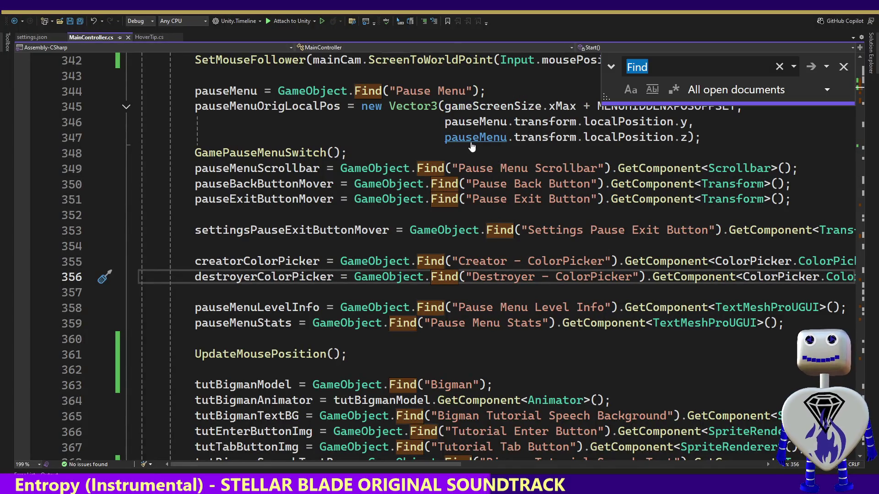
text(Destror)
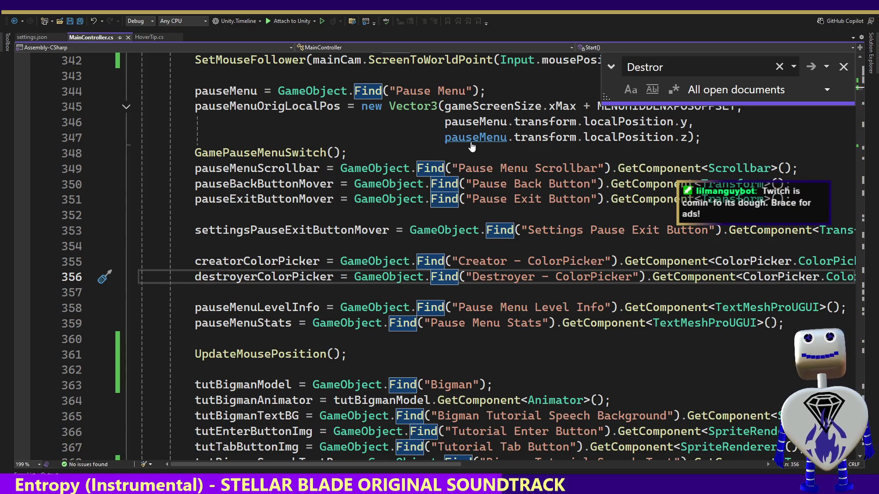
key(BackSpace)
text(y a)
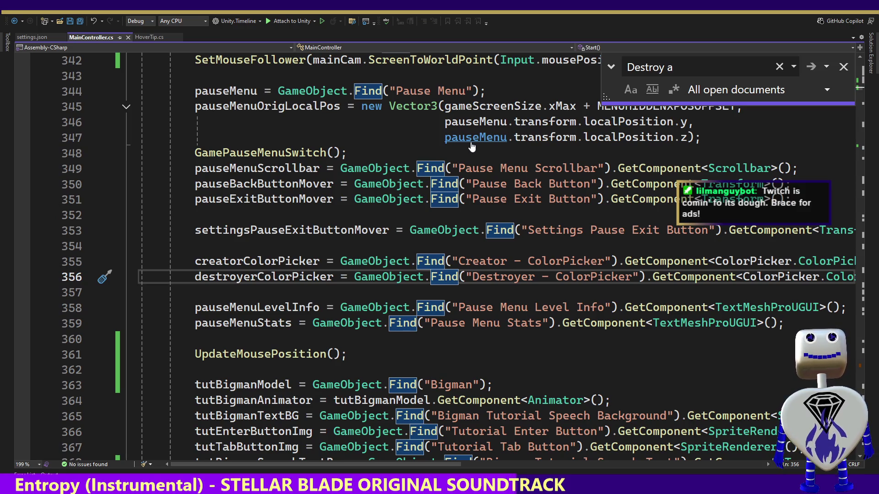
text( mome)
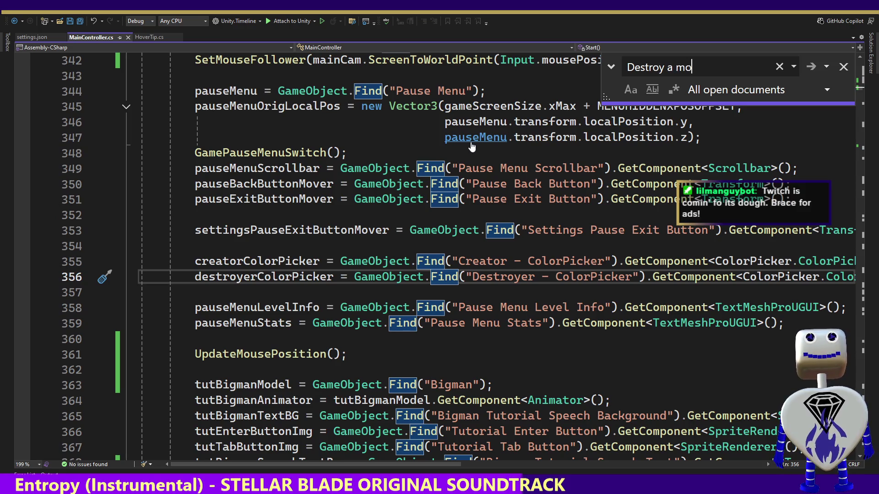
key(BackSpace)
key(BackSpace)
key(BackSpace)
text(ini)
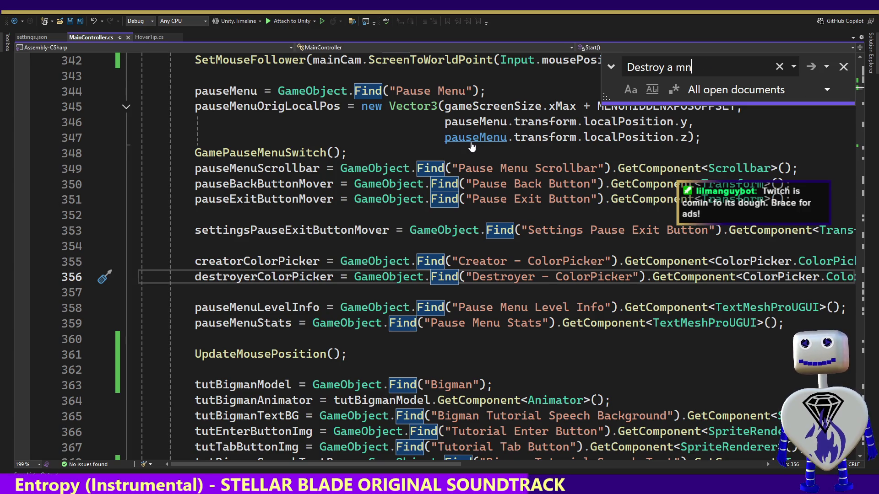
text(mum)
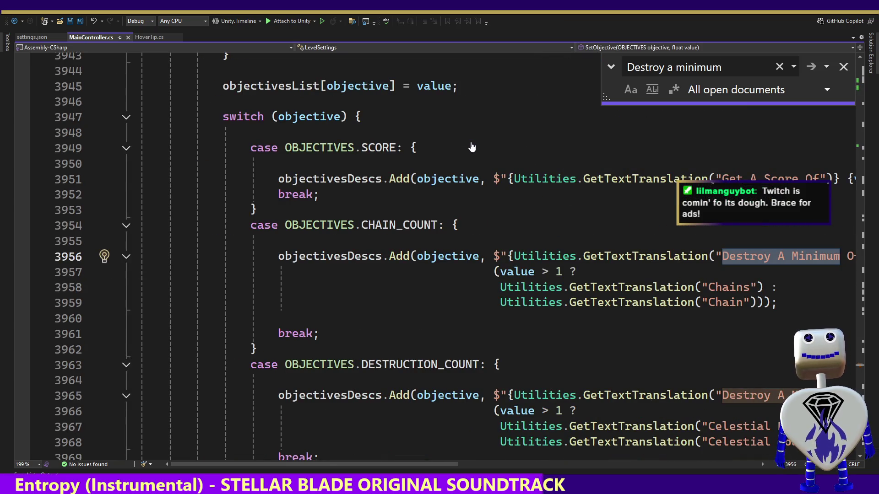
scroll(395, 409, right, 5)
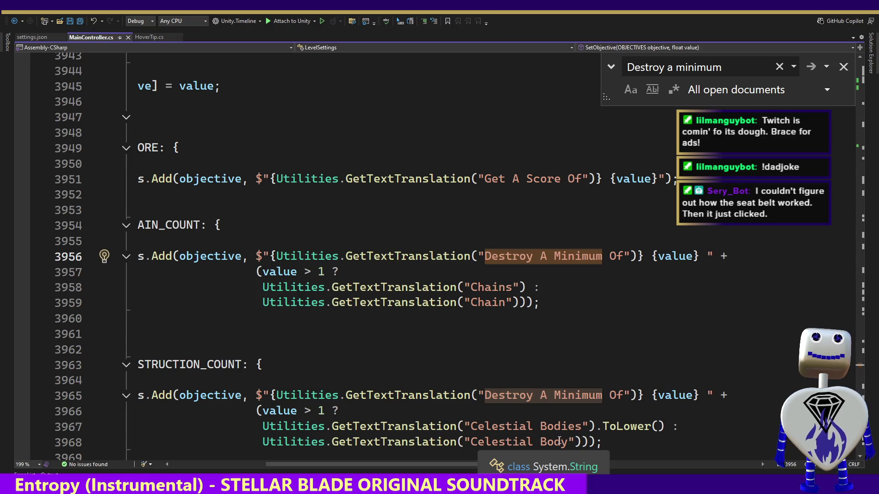
click(488, 430)
click(492, 442)
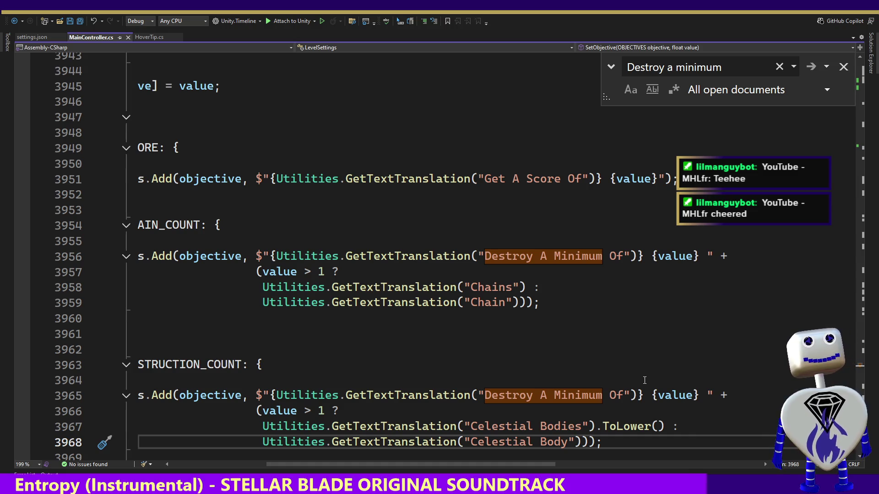
mouse_move(673, 388)
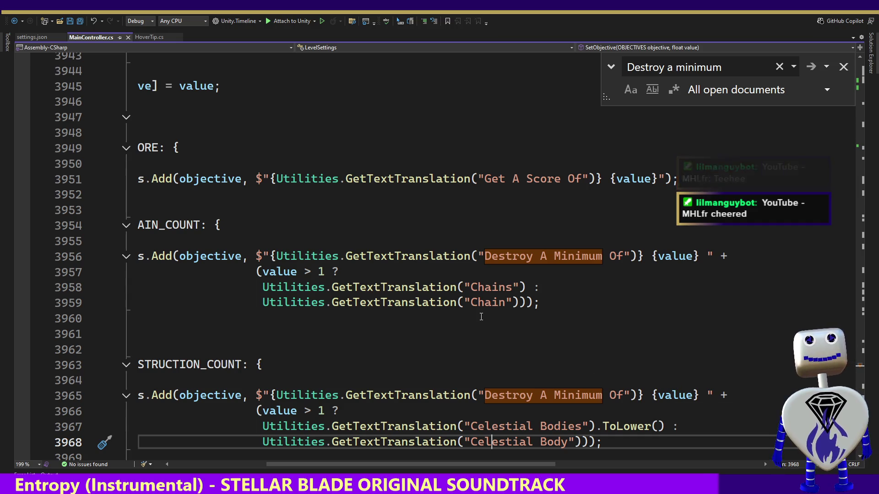
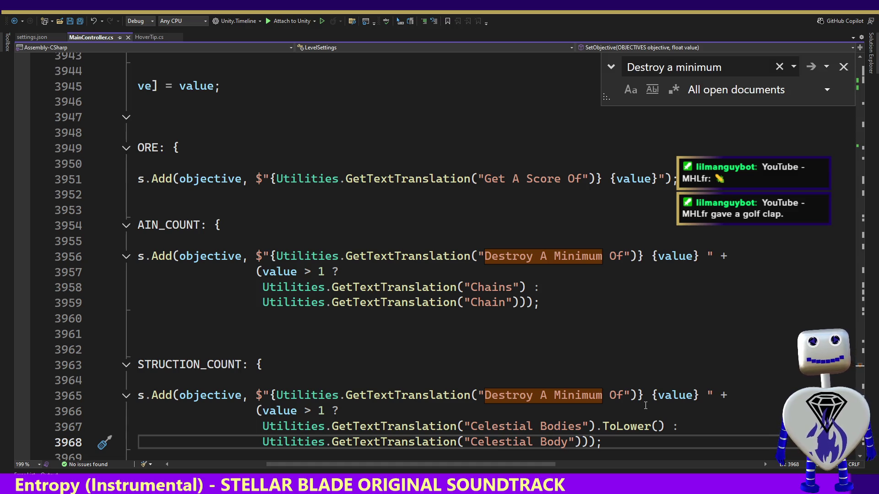
Switch from MainController.cs in Visual Studio to the Unity editor's title screen.
key(alt+Tab)
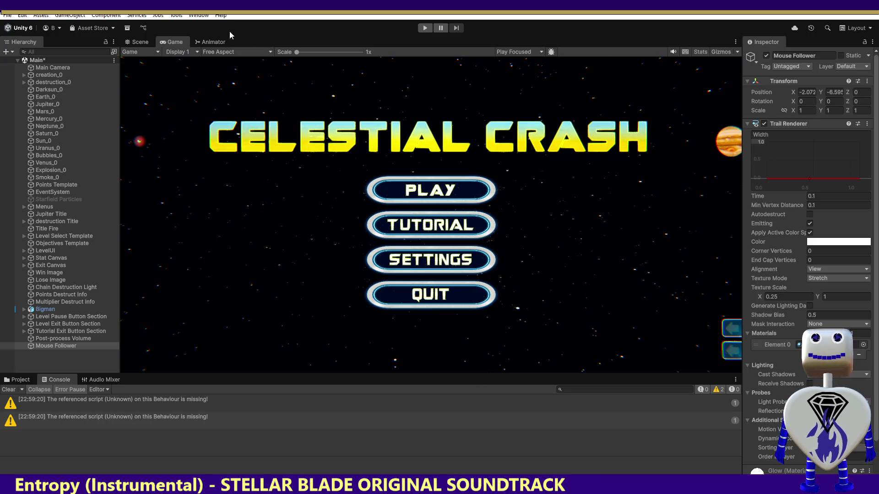
Open the Localization Tables window from Window > Asset Management.
click(204, 16)
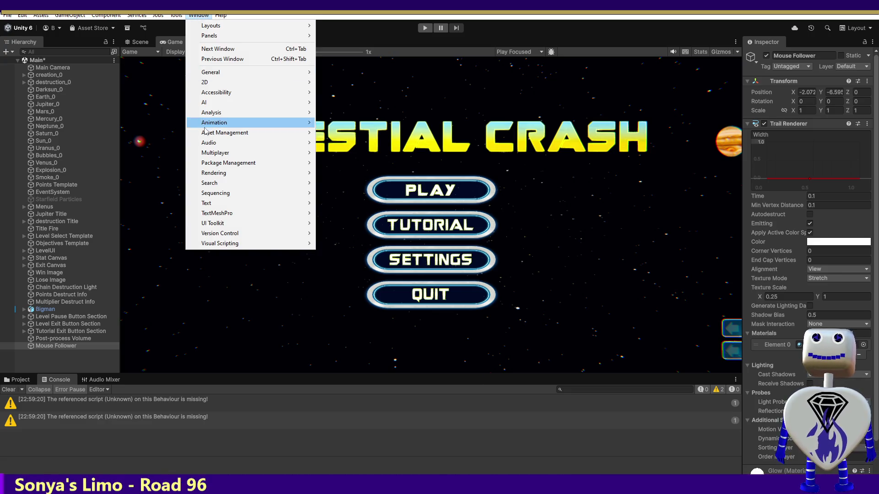
mouse_move(213, 132)
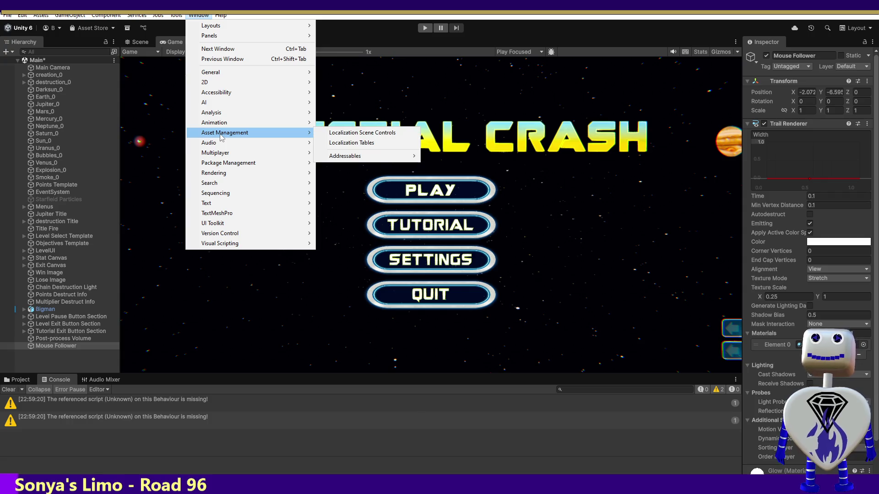
click(333, 143)
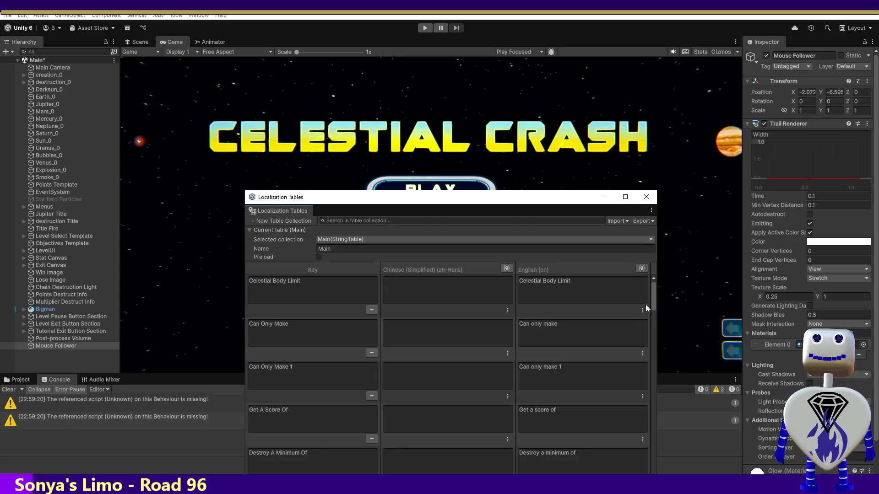
Browse the Main string table's English entries, like 'Can only destroy', and move the window higher.
drag(653, 294, 650, 318)
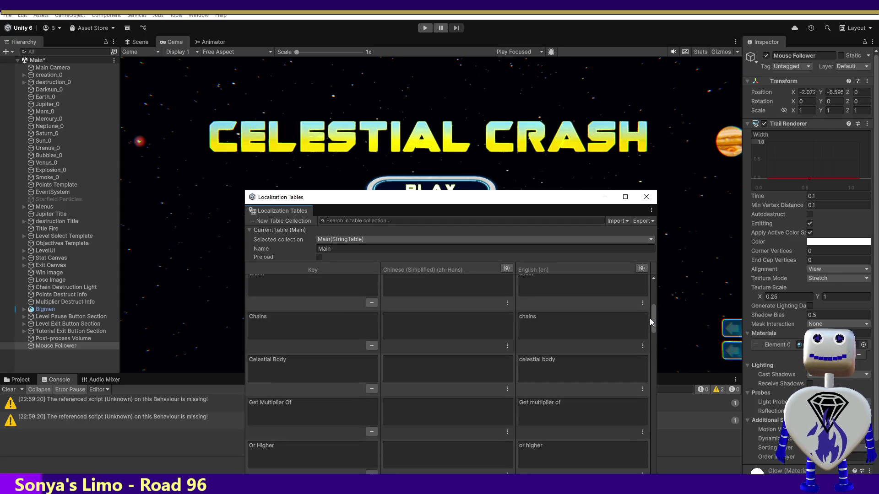
drag(649, 319, 652, 364)
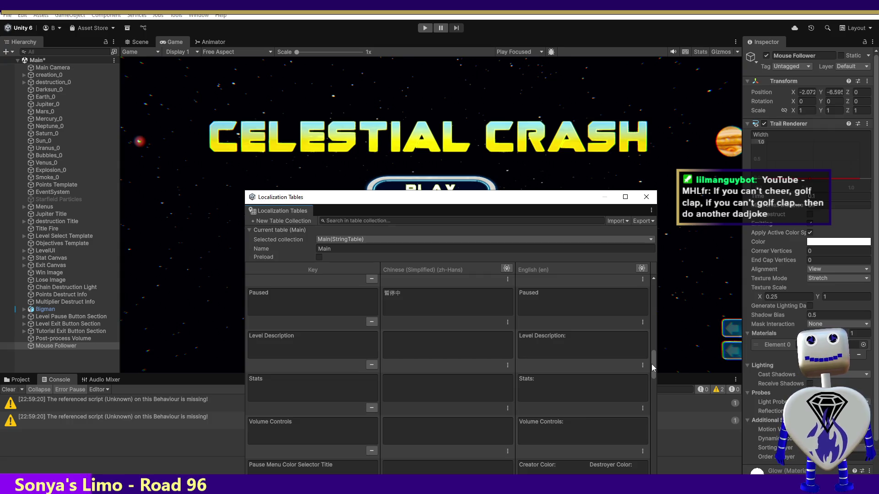
mouse_move(652, 365)
mouse_down()
mouse_move(652, 459)
mouse_move(643, 297)
mouse_move(633, 469)
mouse_up()
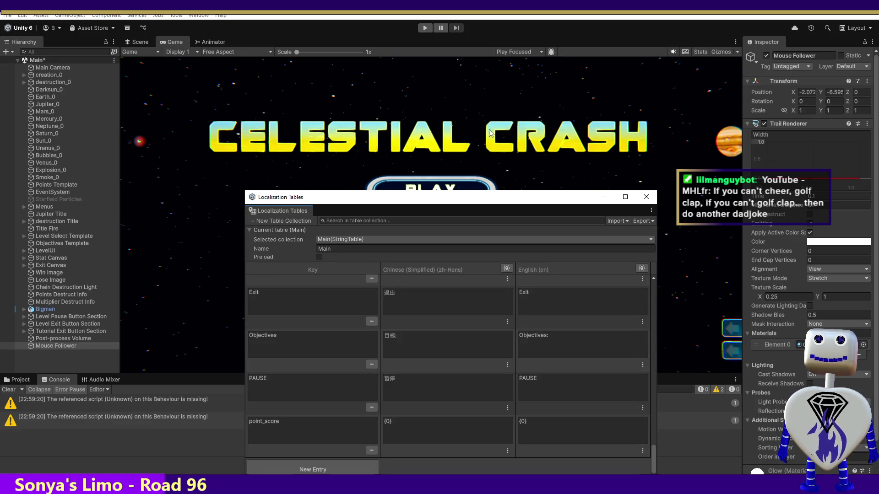
scroll(475, 324, up, 5)
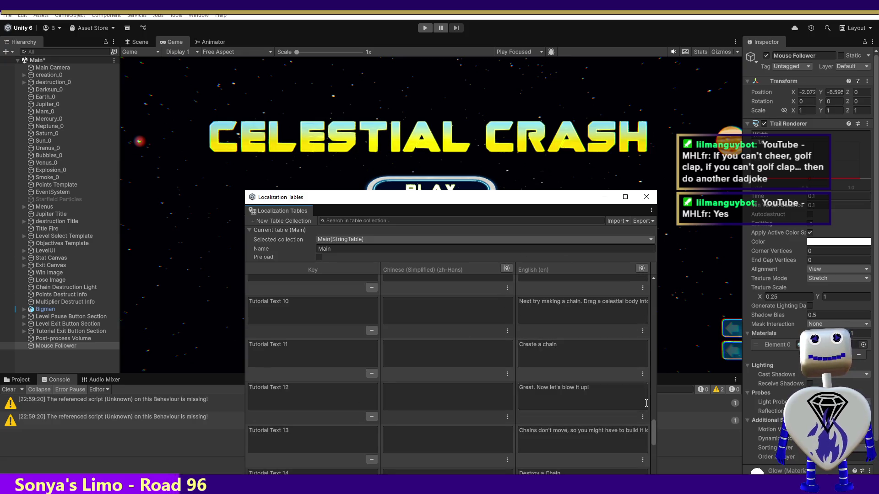
scroll(657, 410, up, 3)
mouse_move(656, 411)
mouse_down()
mouse_move(658, 266)
mouse_move(645, 382)
mouse_up()
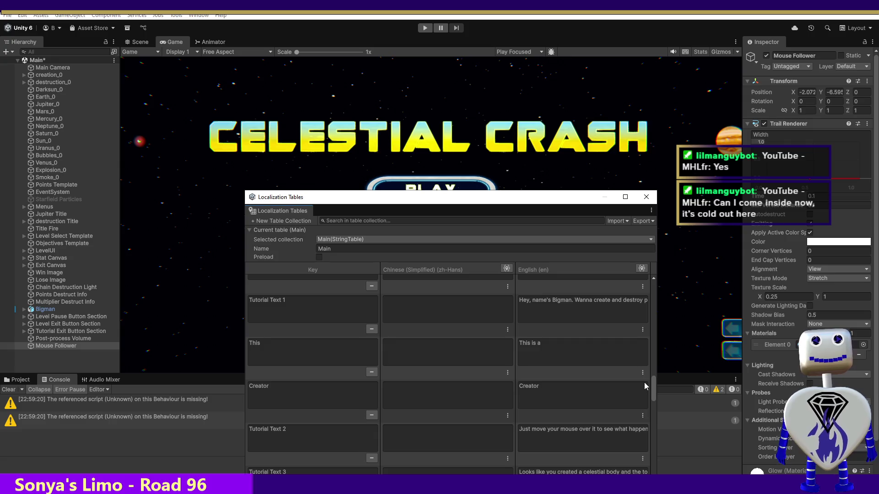
drag(644, 382, 652, 456)
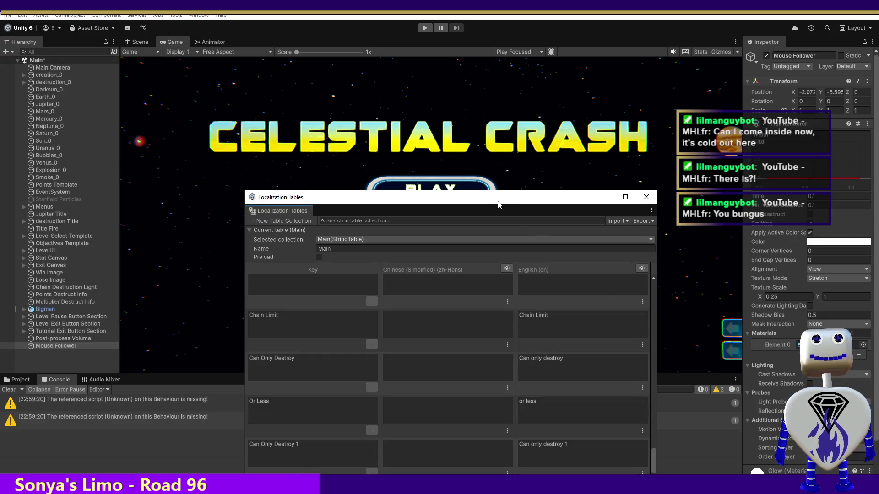
drag(498, 201, 496, 137)
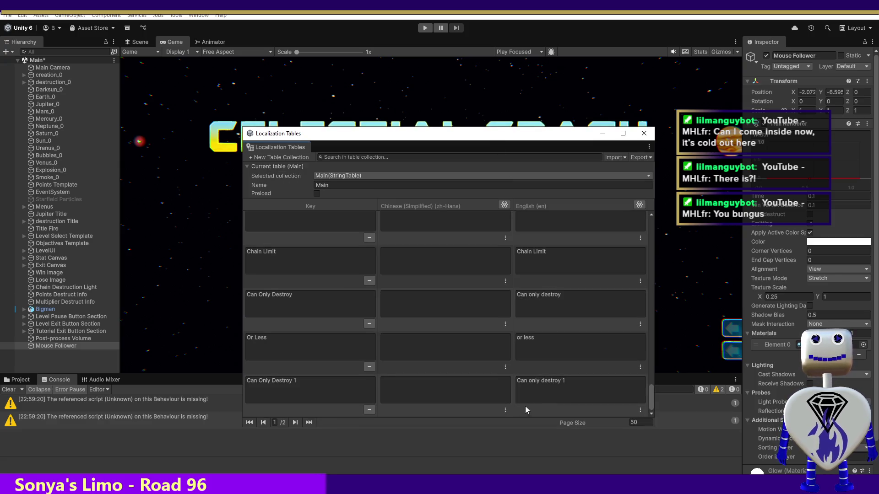
Go to page 2 of the Main table and scroll to its last entries, such as point_score.
click(295, 422)
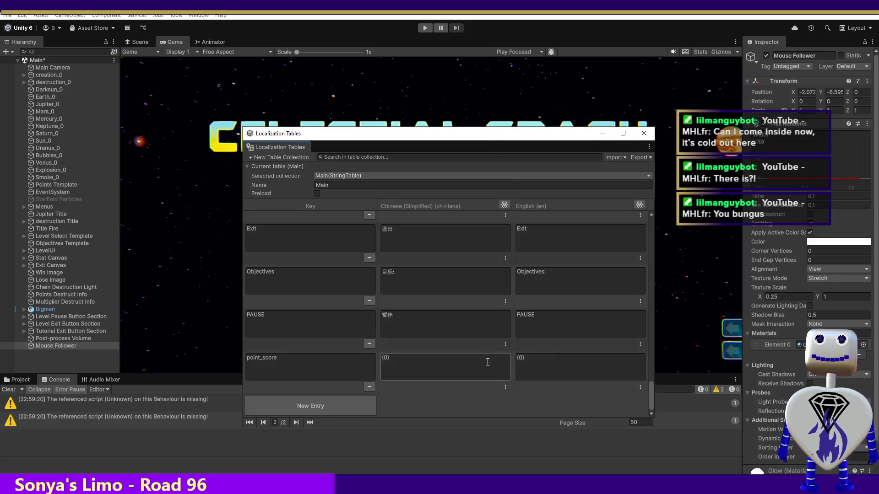
mouse_move(649, 400)
mouse_down()
mouse_move(657, 334)
mouse_move(651, 374)
mouse_up()
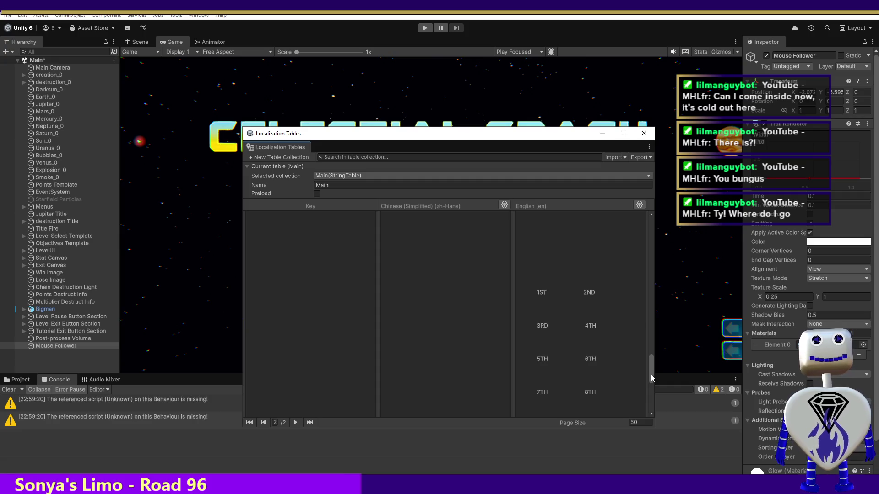
mouse_move(651, 375)
mouse_down()
mouse_move(658, 249)
mouse_move(637, 404)
mouse_up()
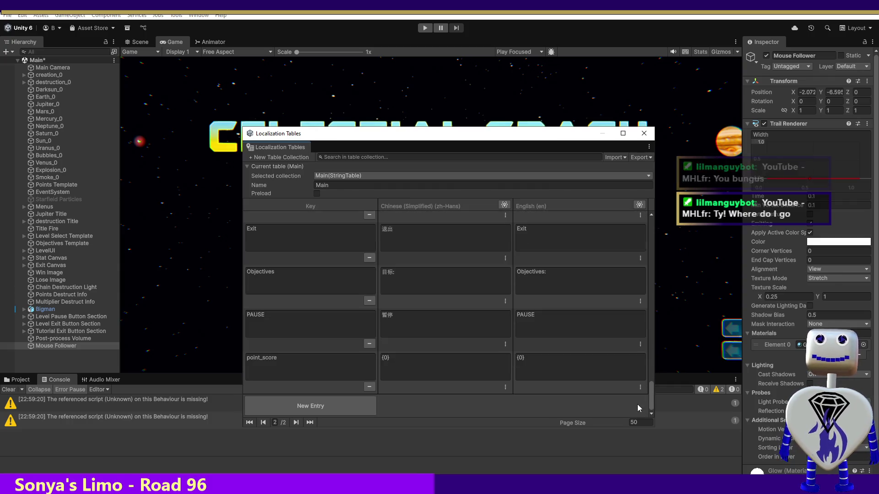
Add a new Main table entry and name its key 'Celestial Bodies', matching the existing Celestial Body key.
click(302, 407)
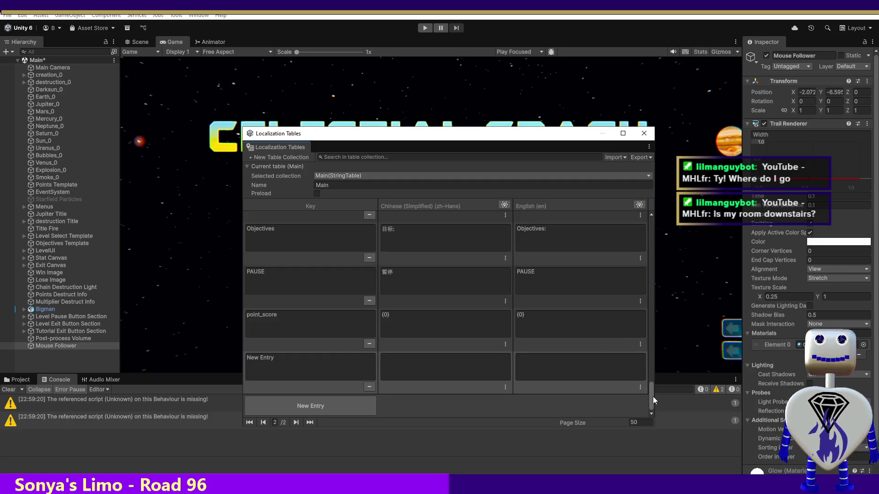
drag(654, 395, 653, 256)
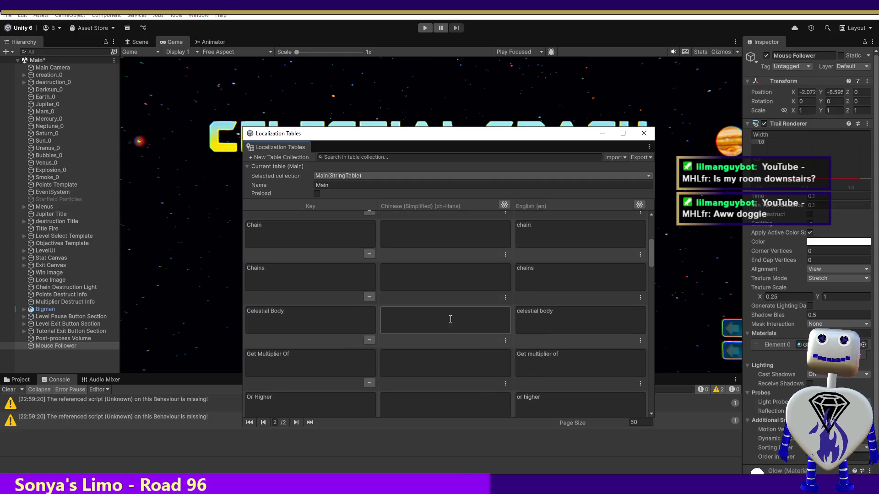
click(313, 316)
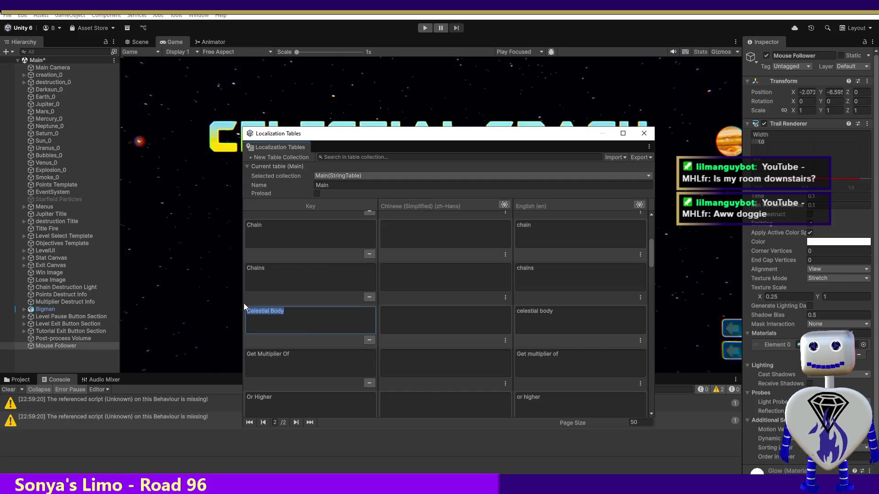
scroll(649, 258, down, 2)
drag(649, 258, 644, 400)
click(295, 360)
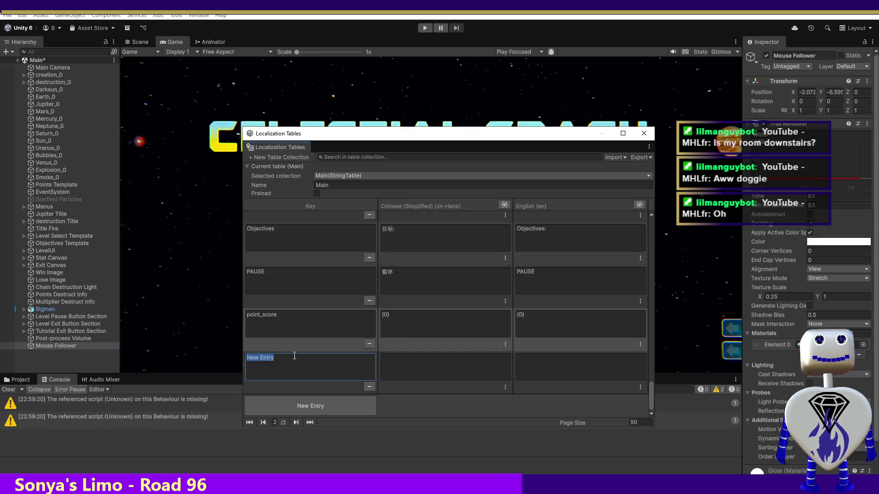
text(Celestial Body)
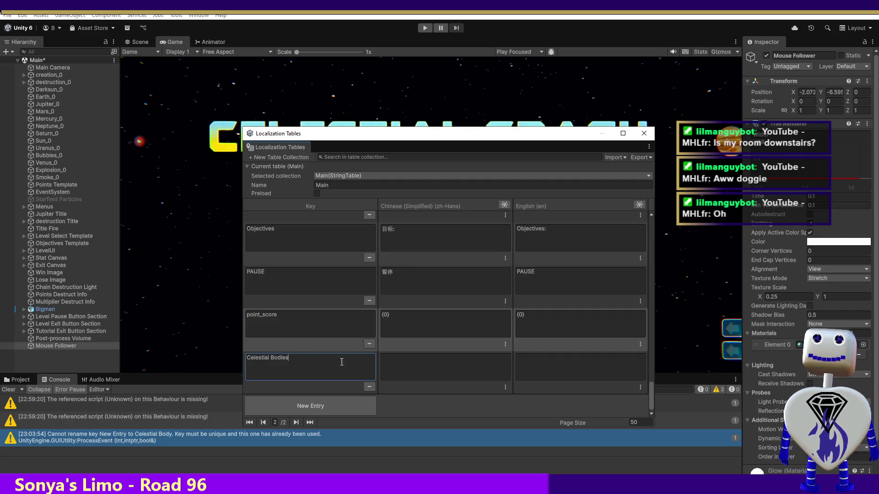
click(308, 323)
Fill the Celestial Bodies entry's English text with 'celestial bodies'.
click(545, 326)
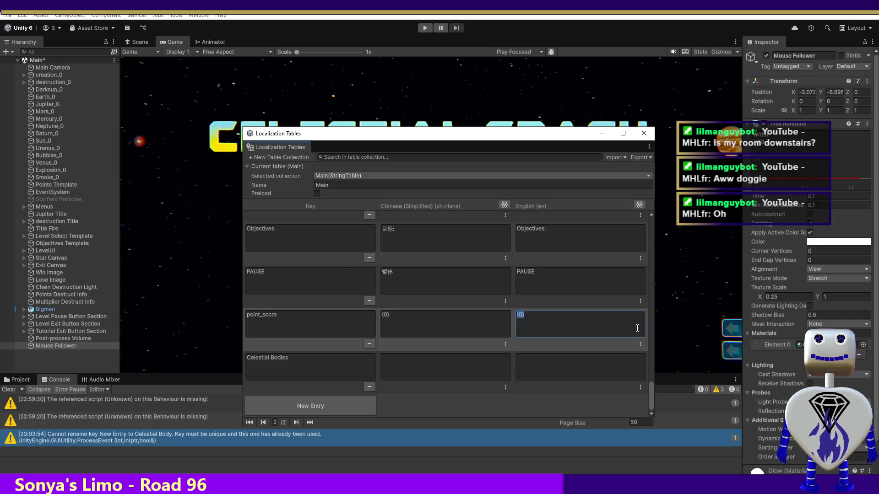
click(369, 344)
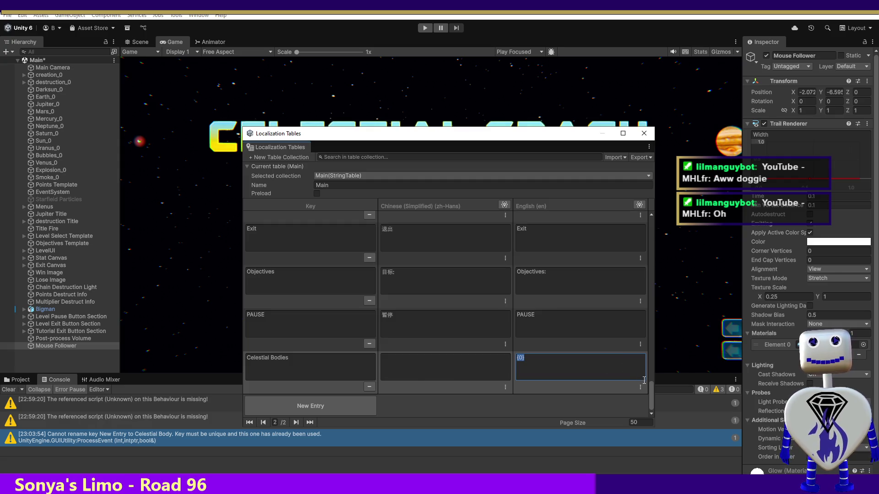
mouse_move(653, 390)
mouse_down()
mouse_move(652, 380)
mouse_move(653, 399)
mouse_up()
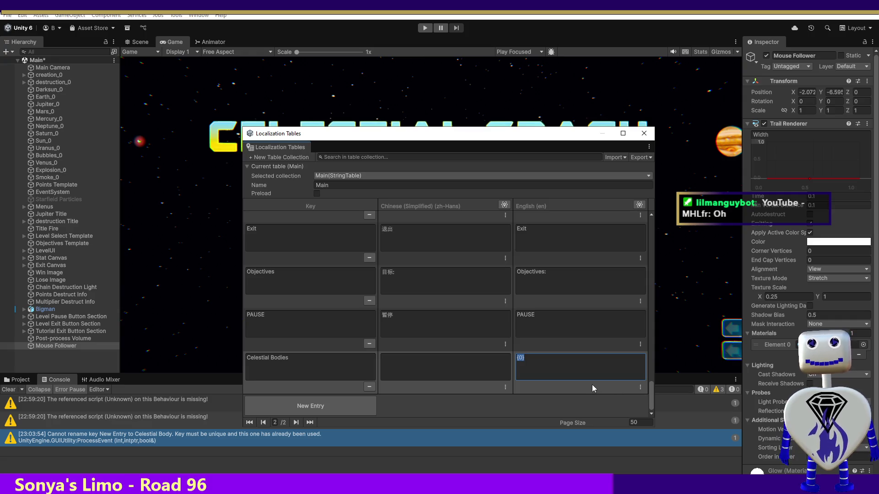
text(Celestial Body)
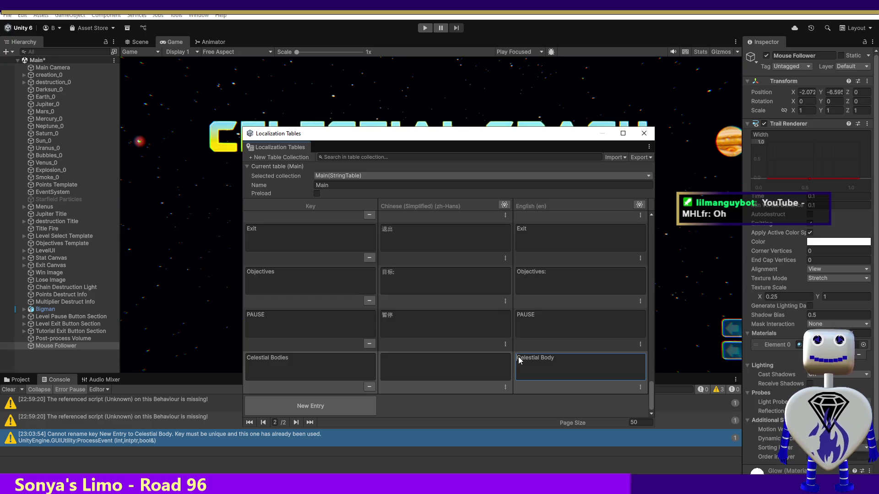
text(c)
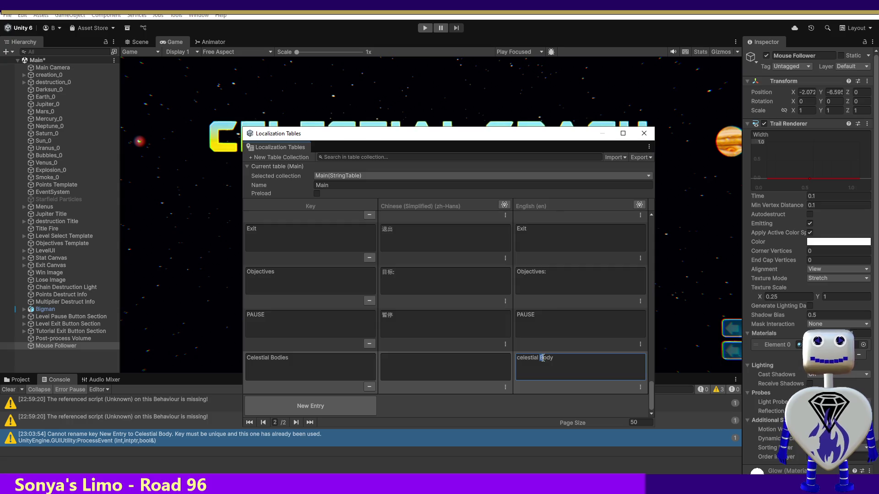
text(bodies)
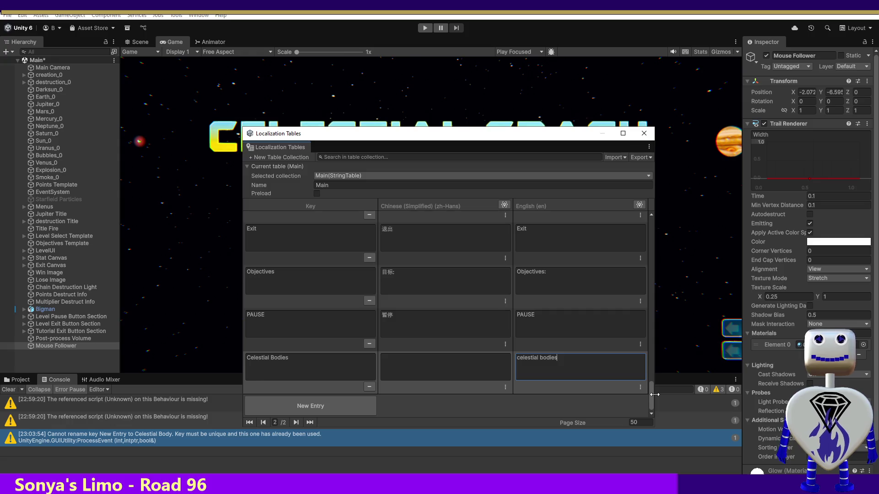
drag(655, 394, 655, 393)
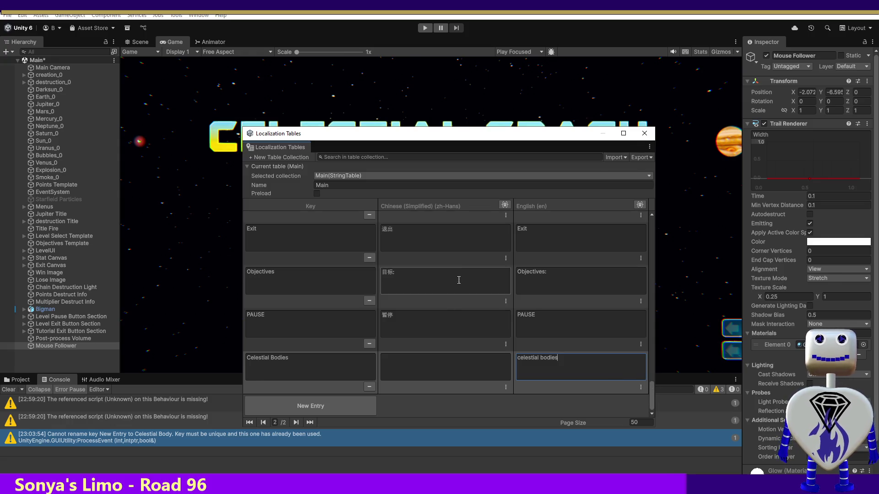
key(ctrl+shift+Left)
Confirm the Celestial Bodies entry and close the Localization Tables window.
click(266, 363)
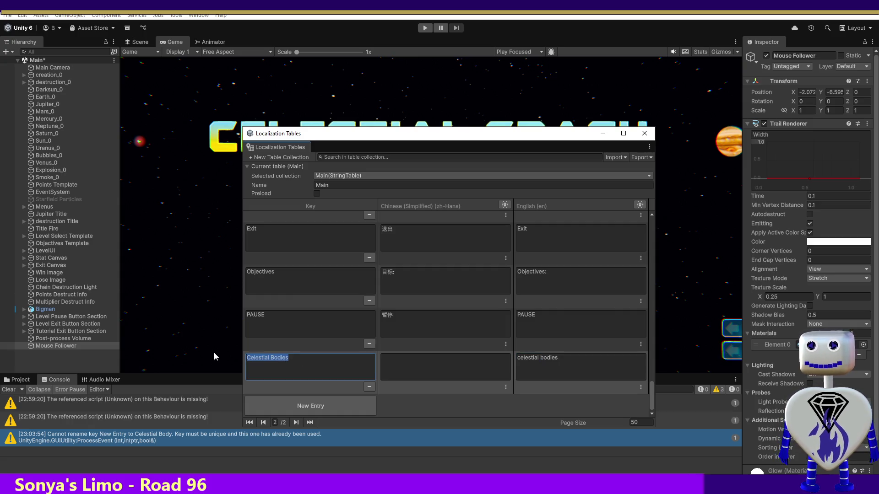
click(462, 331)
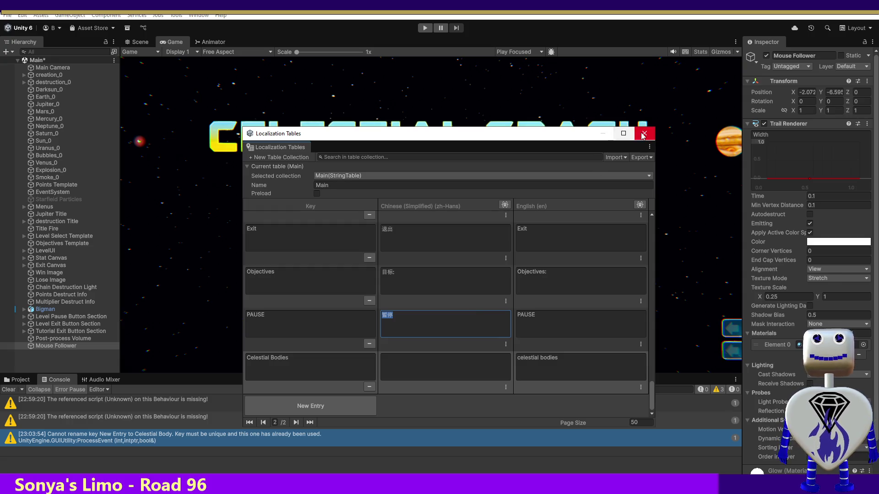
click(643, 134)
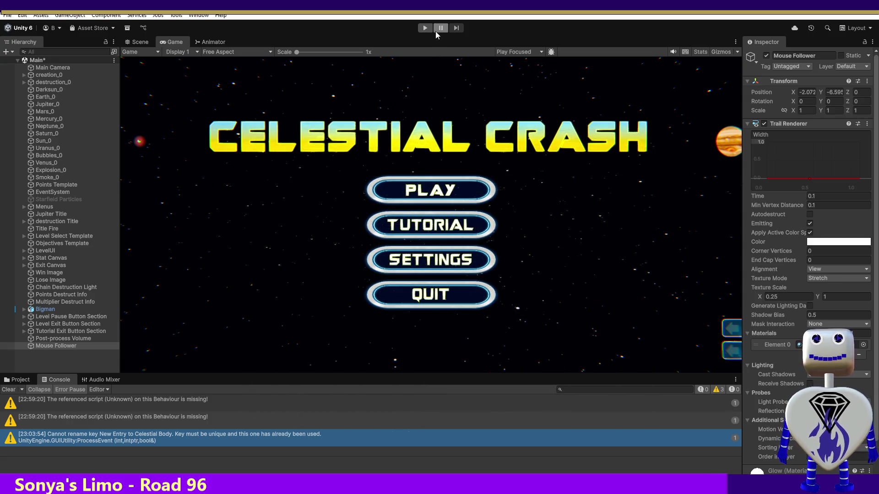
click(425, 28)
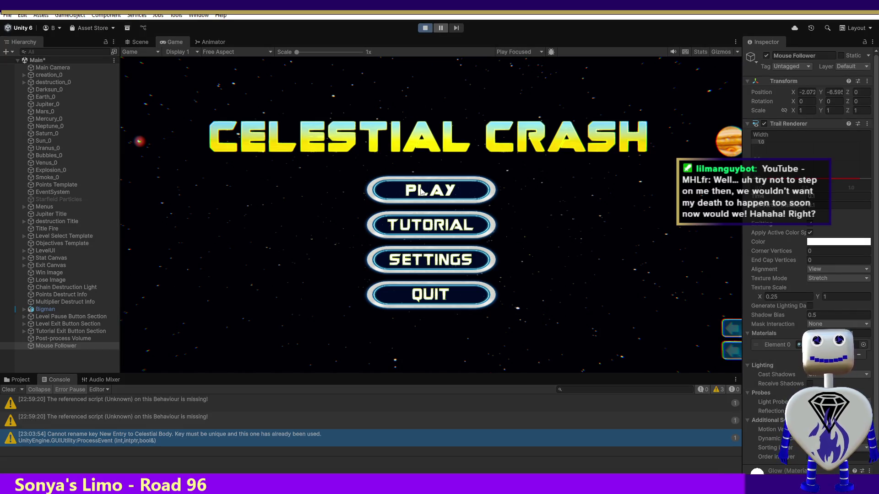
click(420, 191)
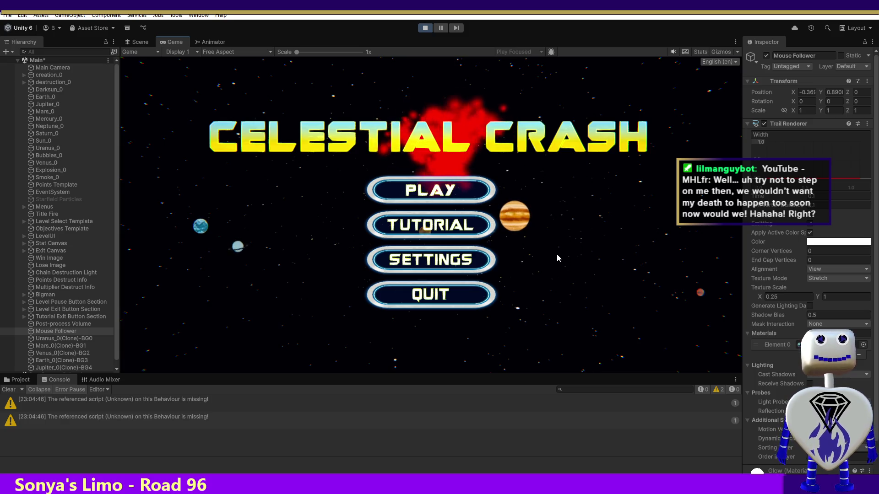
click(430, 197)
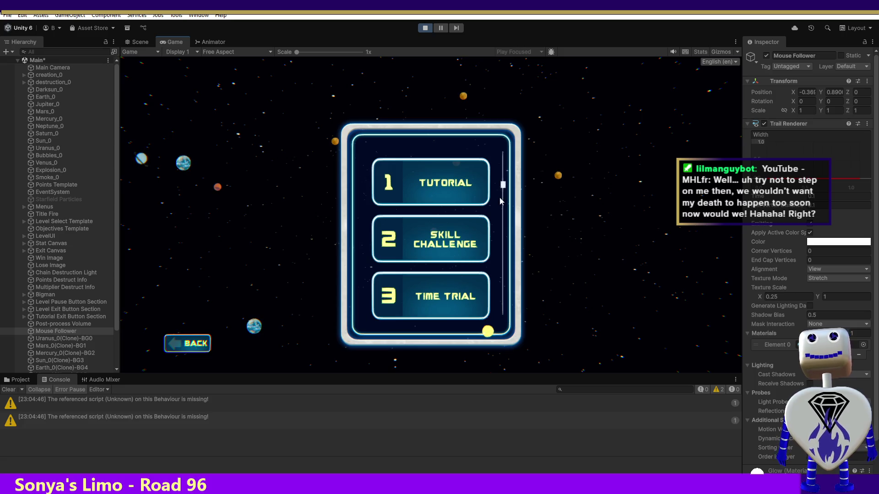
scroll(505, 188, down, 5)
click(451, 224)
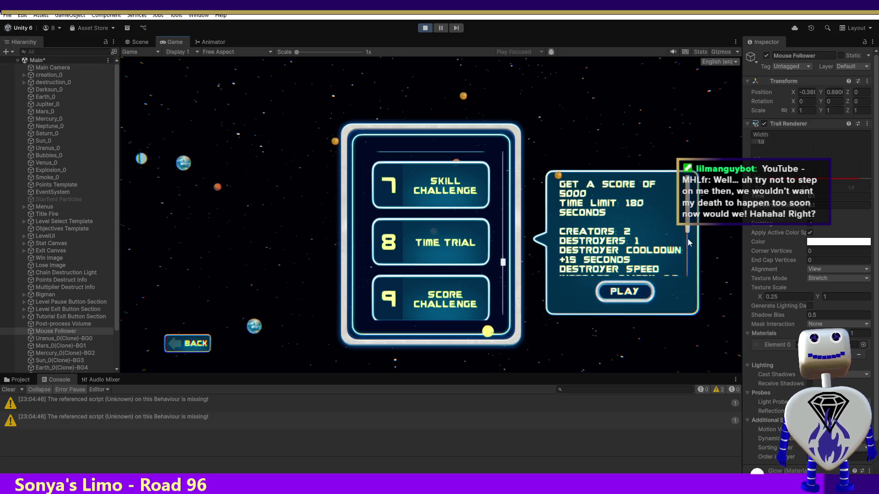
scroll(675, 253, down, 2)
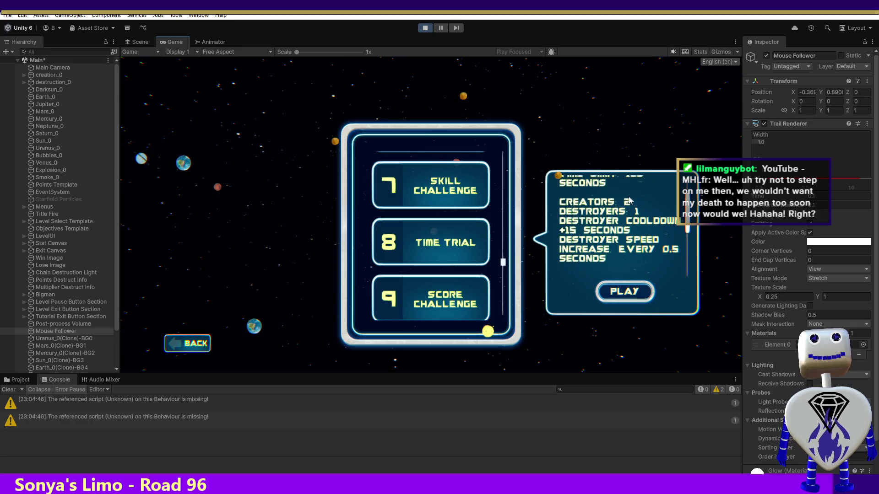
click(438, 287)
click(438, 292)
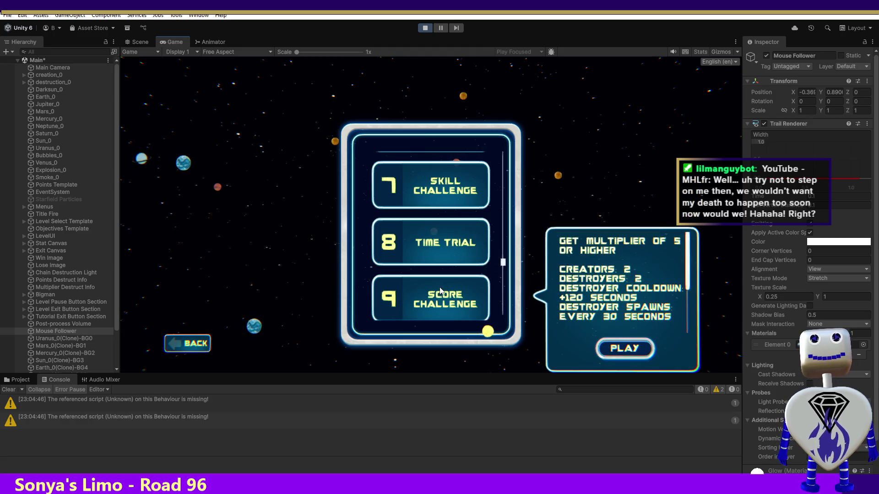
click(501, 271)
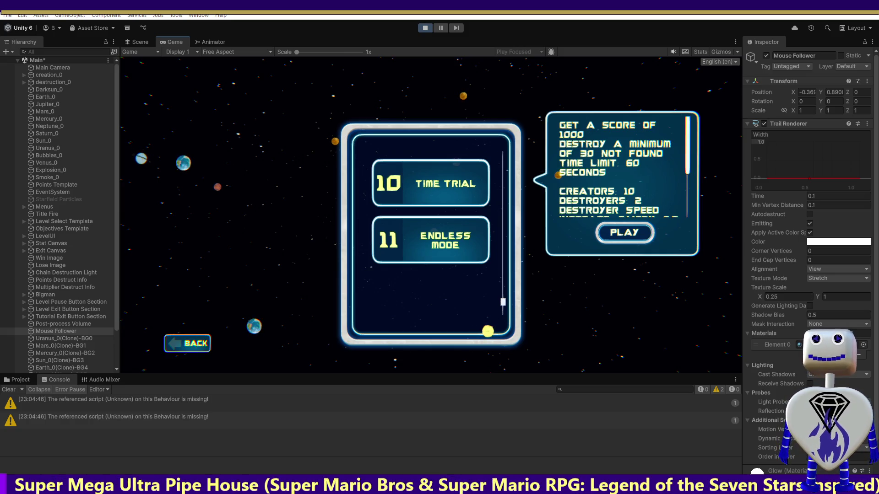
click(195, 343)
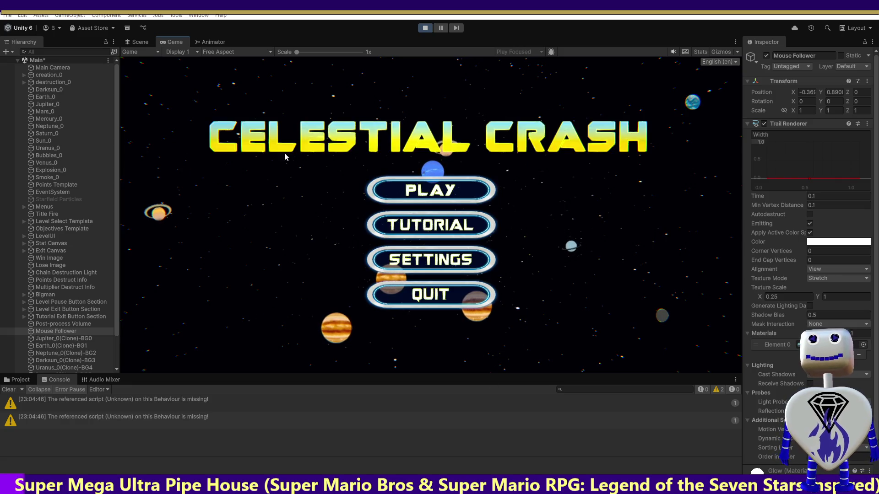
click(425, 28)
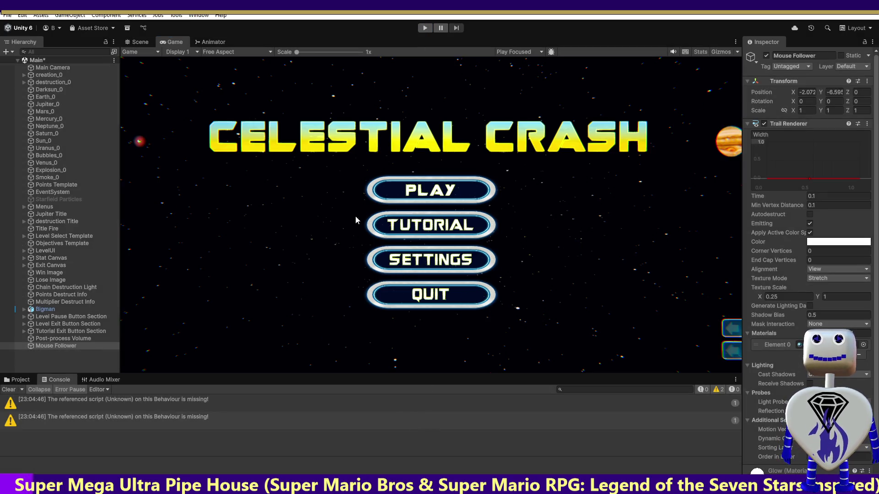
Insert "Celestial Bodies", after "Celestial Body" in settings.json, save it, and return to Unity.
key(alt+Tab)
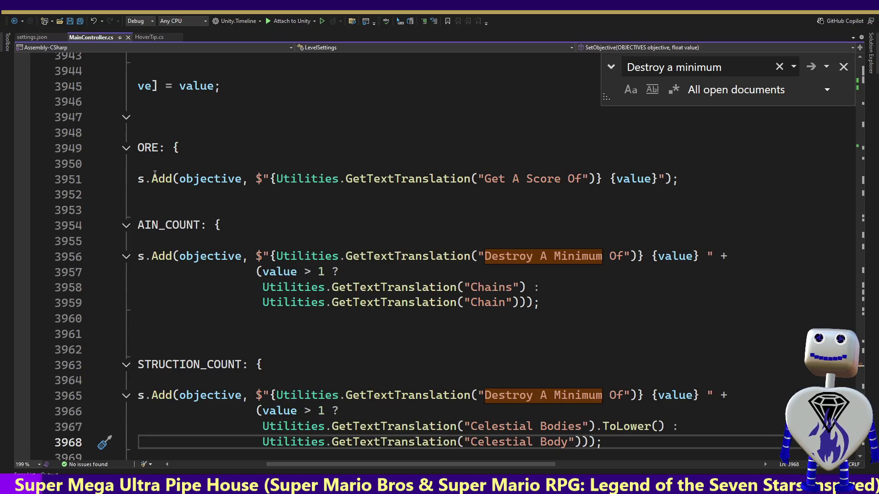
click(32, 37)
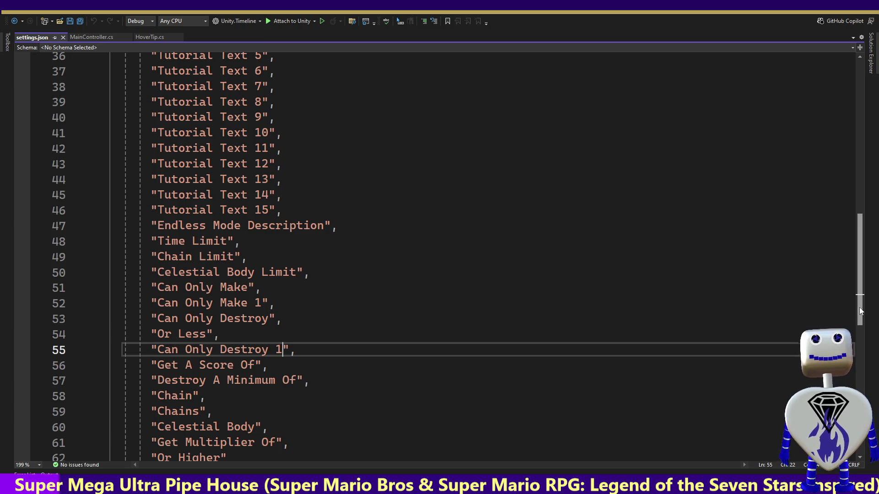
scroll(859, 311, down, 2)
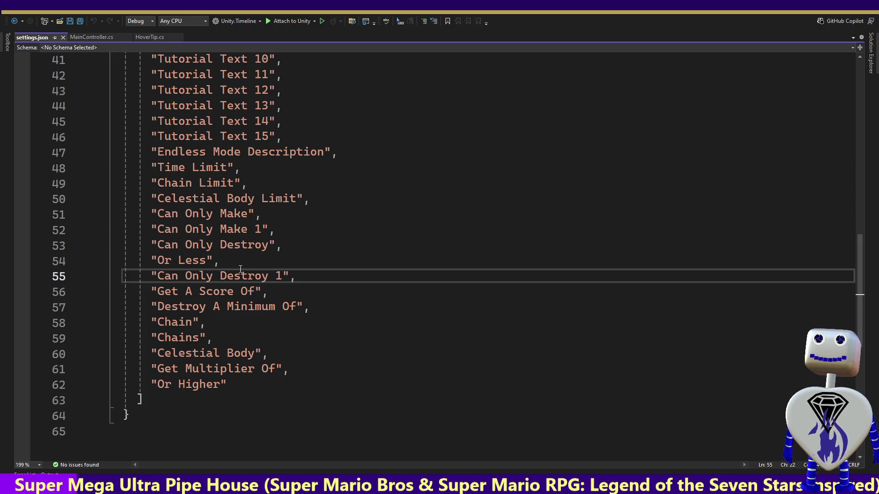
click(280, 354)
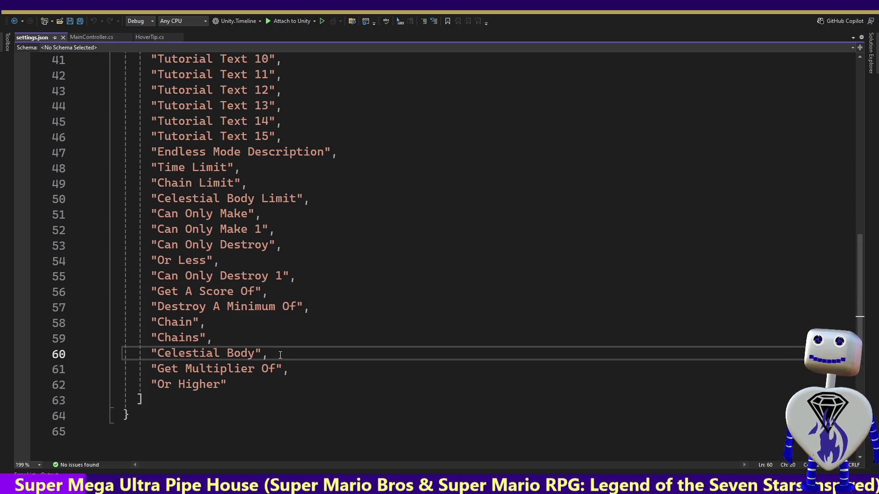
key(Return)
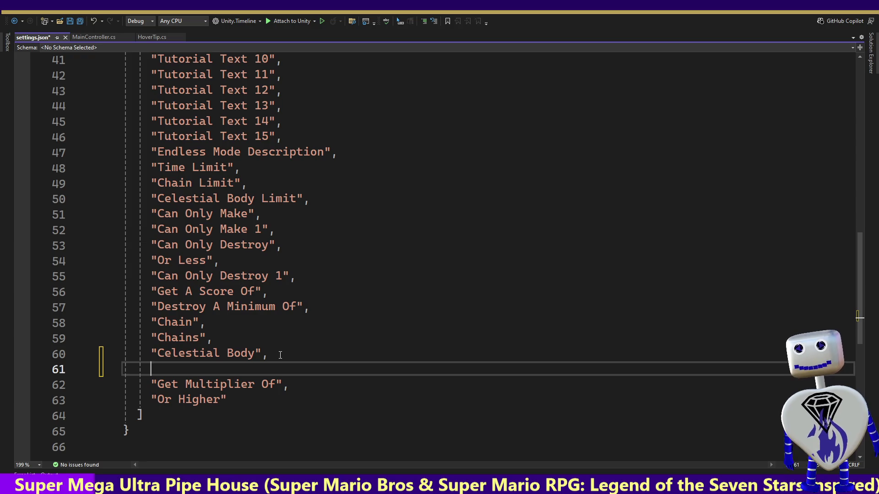
text("Celestial Bodies",)
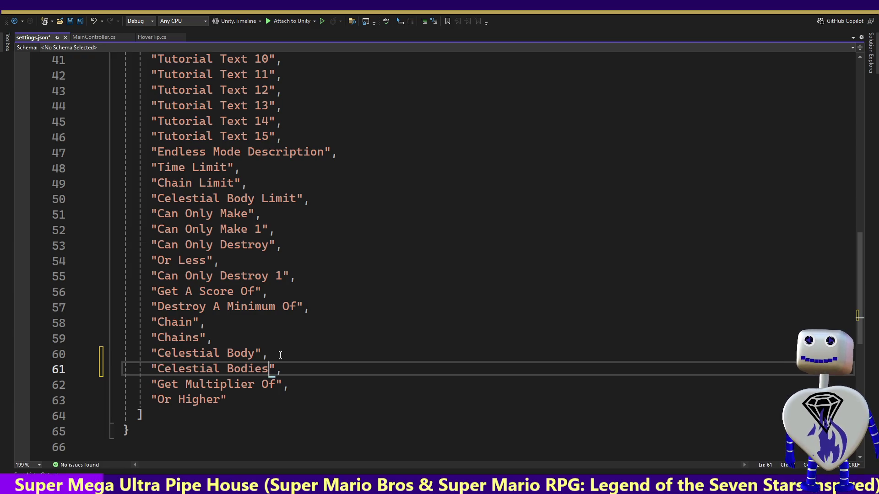
key(ctrl+s)
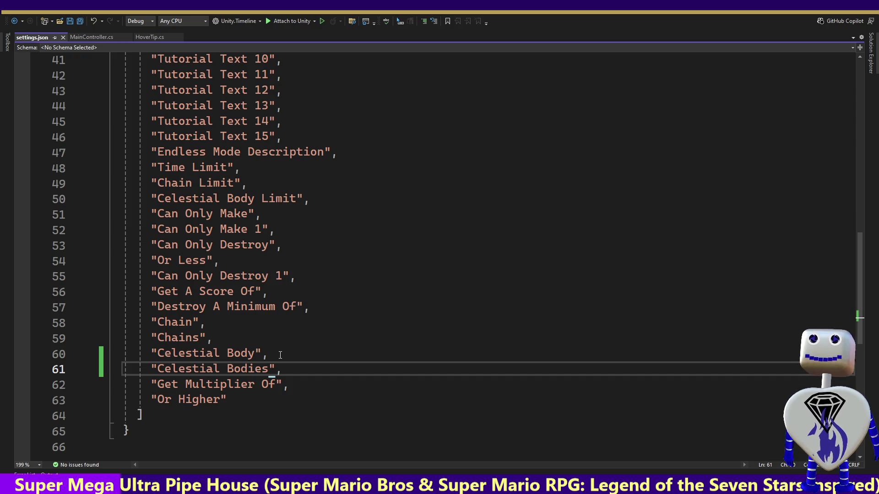
key(alt+Tab)
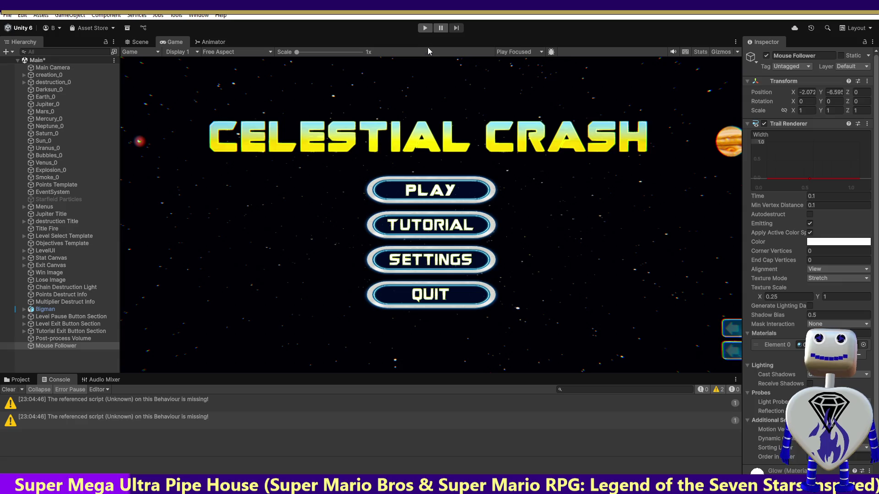
Enter Play mode, open the game's level-select list, and select the level 10 Time Trial.
click(424, 28)
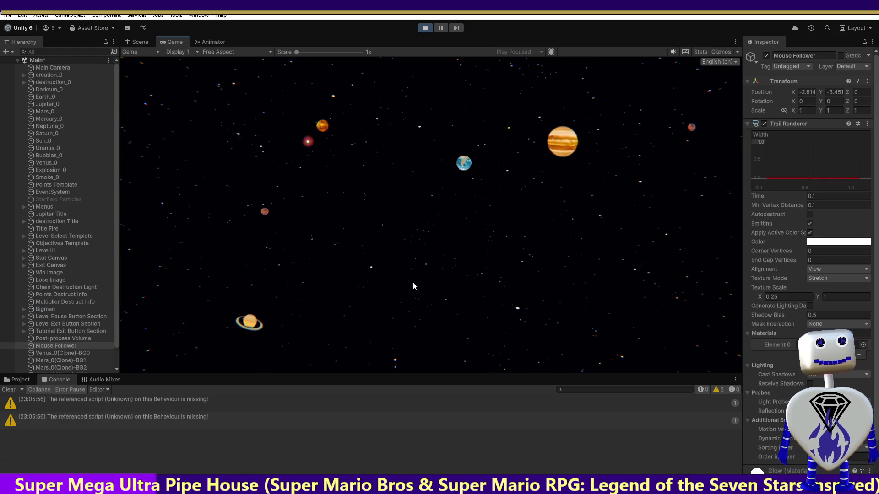
click(398, 191)
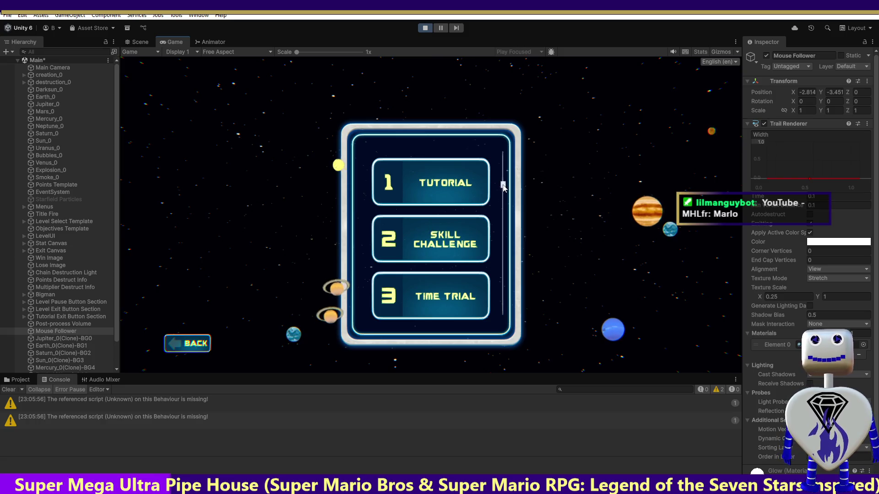
scroll(504, 192, down, 3)
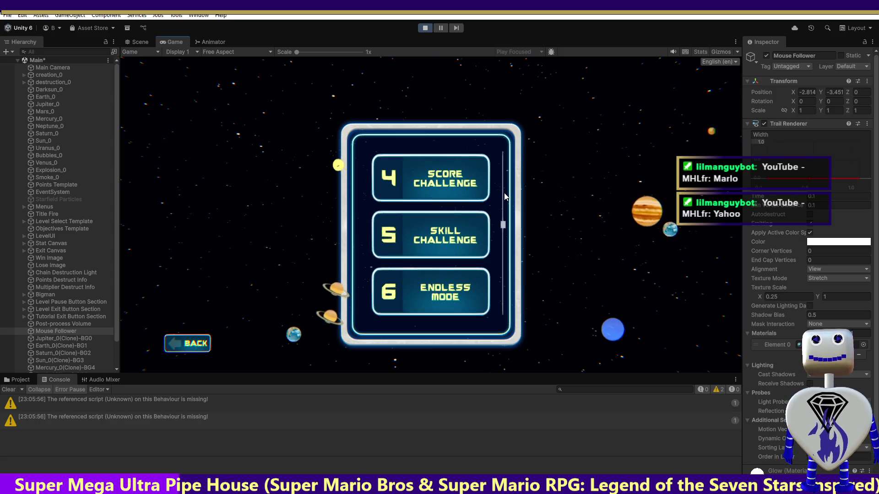
scroll(504, 197, down, 5)
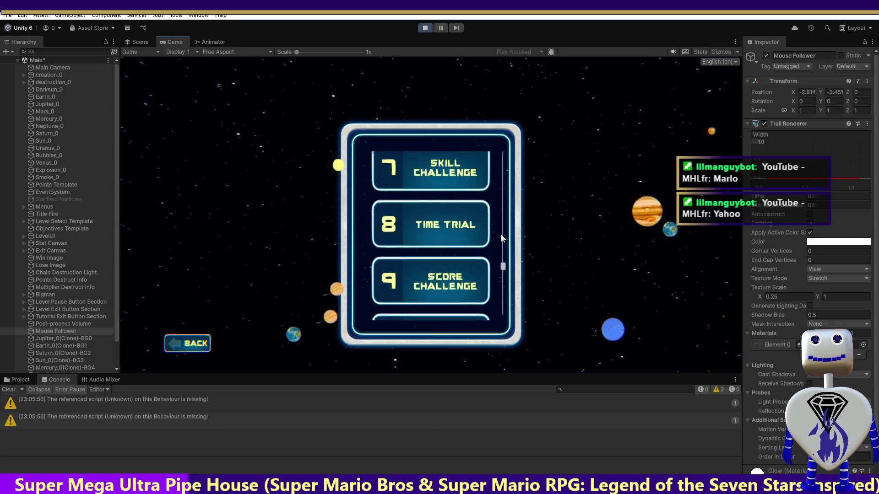
scroll(497, 261, down, 2)
click(447, 237)
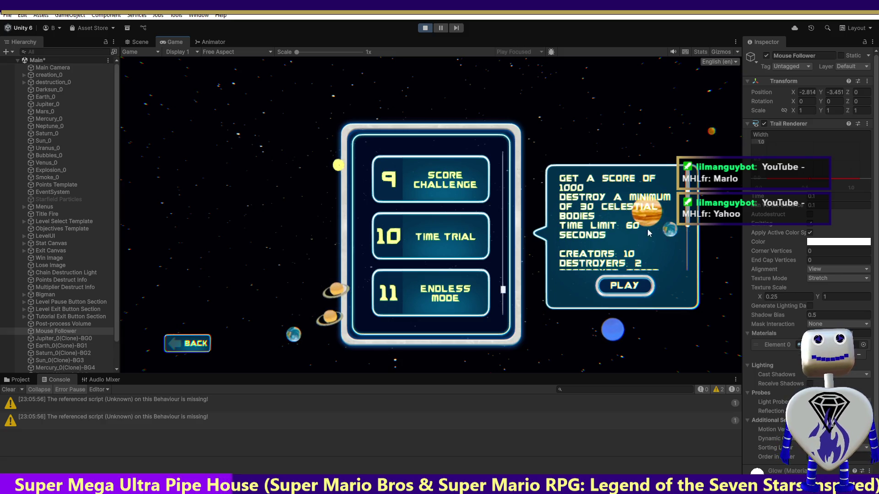
Scroll through the Time Trial and other level descriptions to check the score, celestial-body and multiplier objectives.
scroll(647, 222, down, 1)
scroll(647, 222, down, 2)
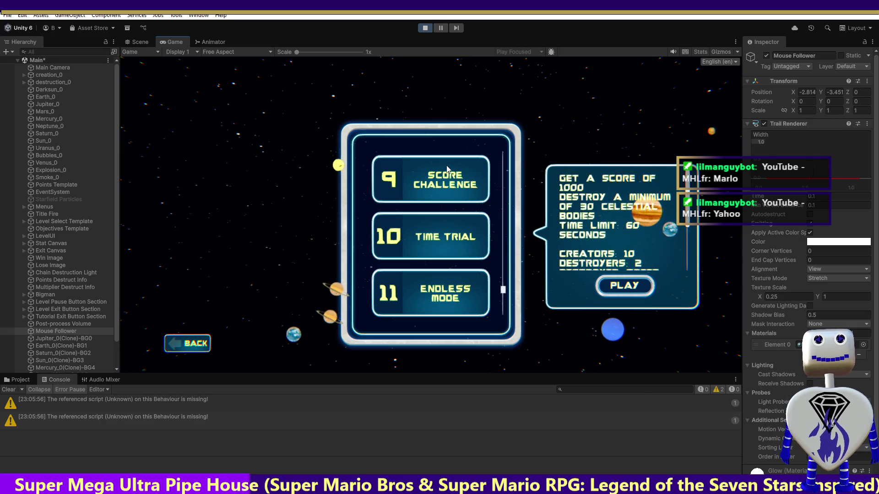
scroll(635, 196, down, 1)
scroll(633, 205, up, 2)
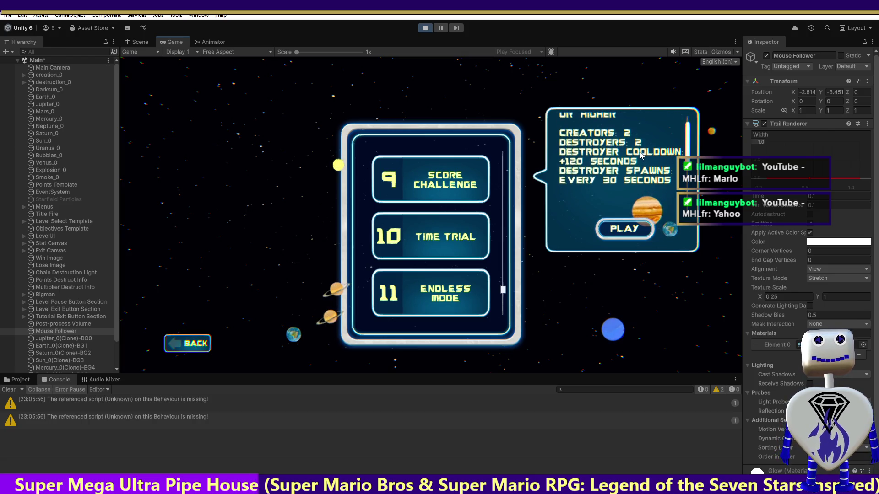
scroll(631, 215, up, 1)
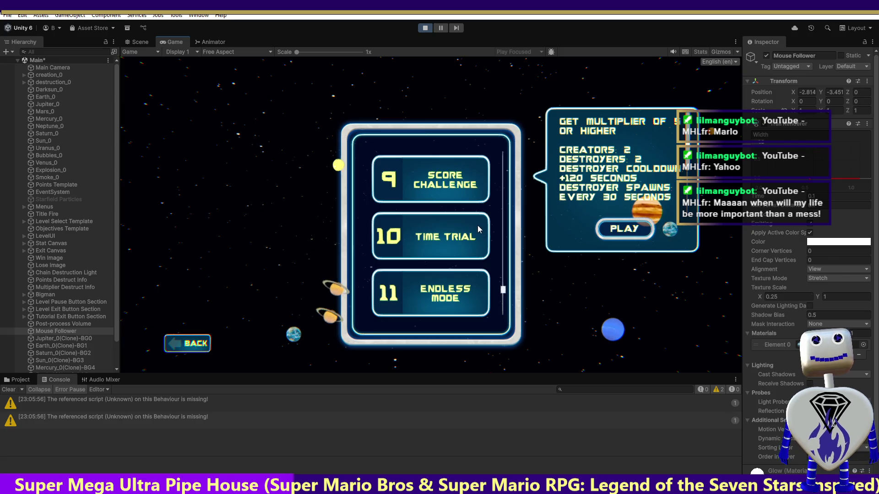
scroll(503, 295, down, 2)
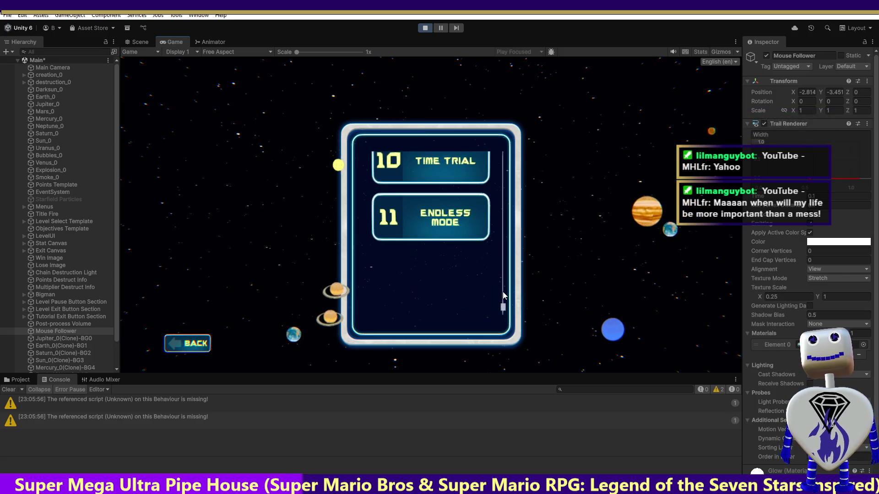
scroll(511, 250, up, 2)
scroll(511, 249, up, 2)
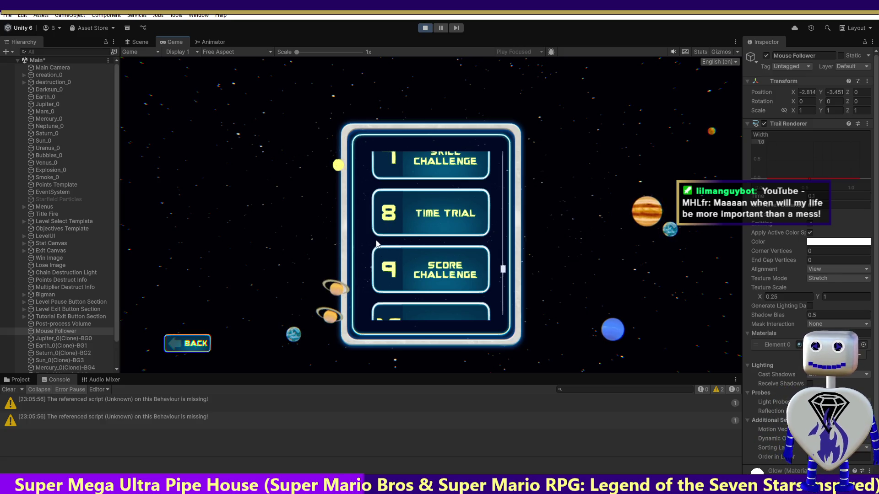
scroll(488, 269, down, 2)
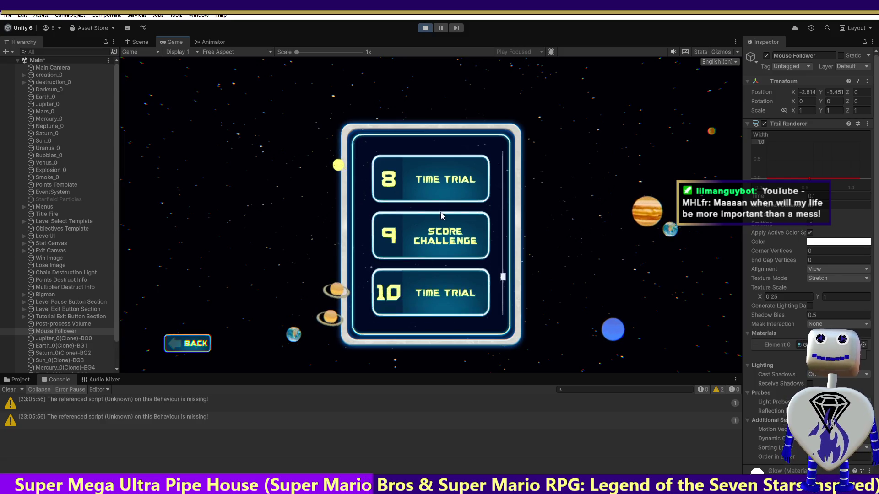
scroll(458, 297, up, 6)
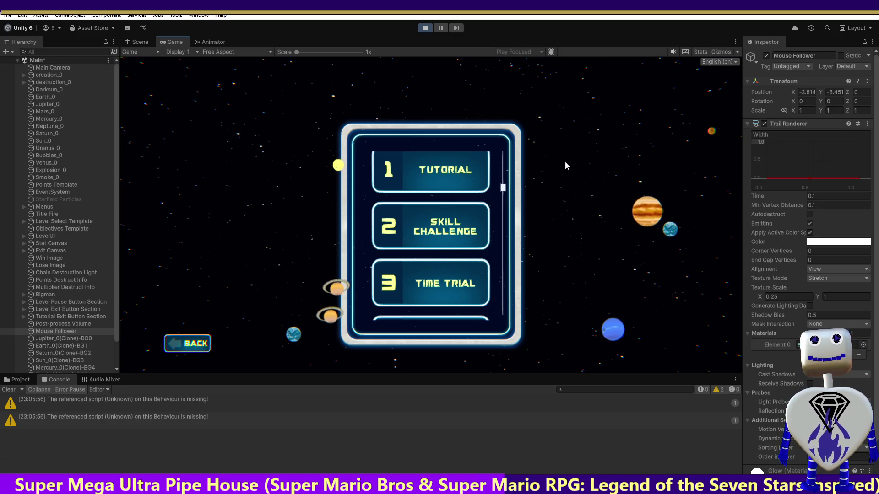
click(425, 28)
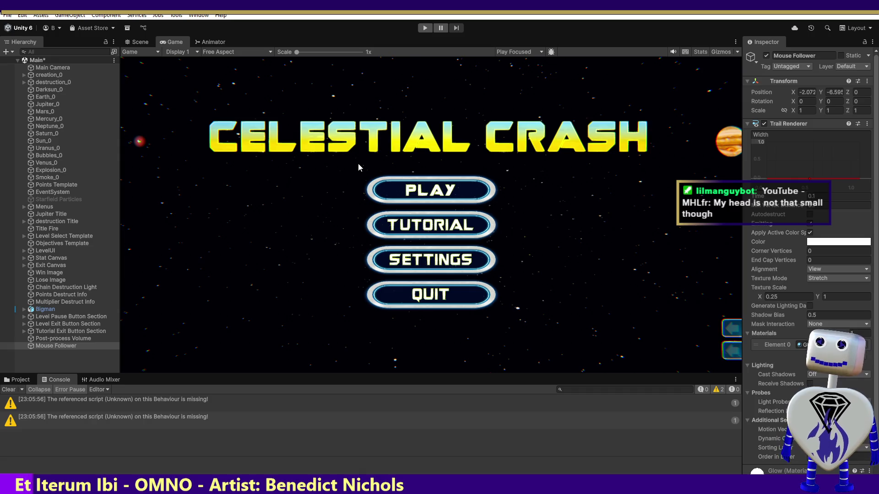
Switch to Visual Studio, showing settings.json with its new "Celestial Bodies" entry.
key(alt+Tab)
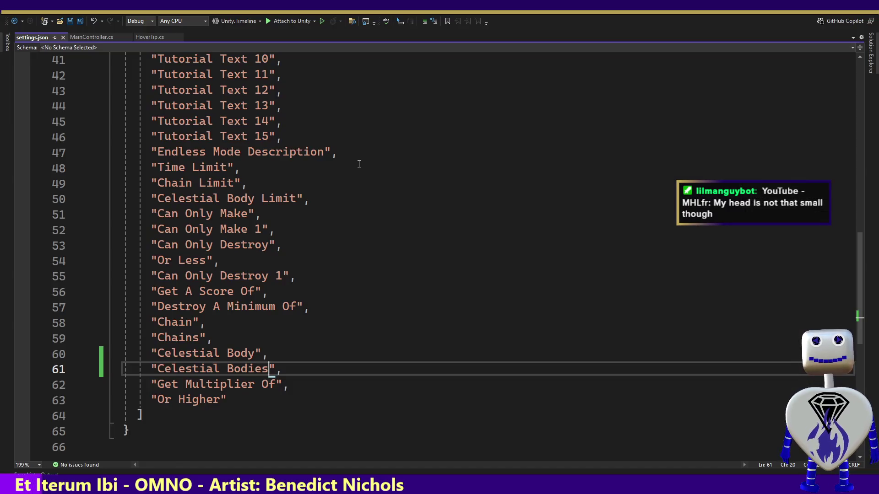
Bring up MainController.cs to edit the destroy-minimum objective text.
click(100, 38)
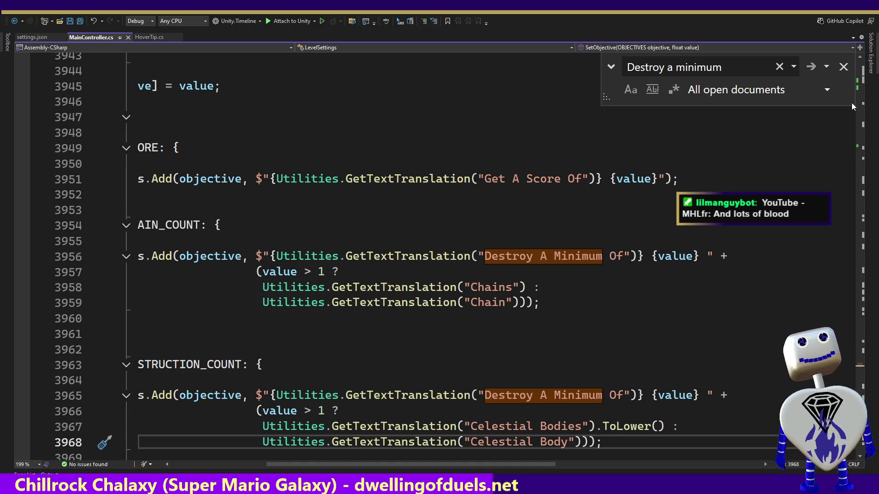
Close the 'Destroy a minimum' search and scroll up MainController.cs to the chain-count objective.
click(843, 67)
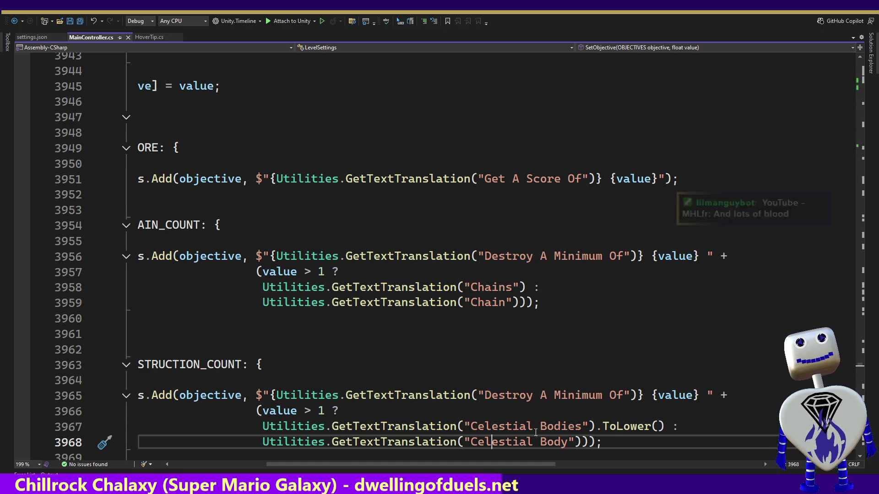
drag(525, 464, 430, 464)
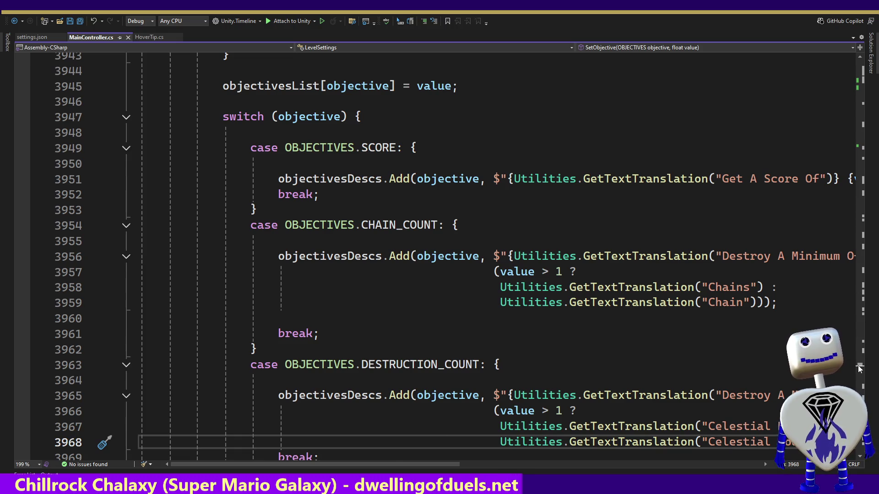
scroll(860, 362, up, 2)
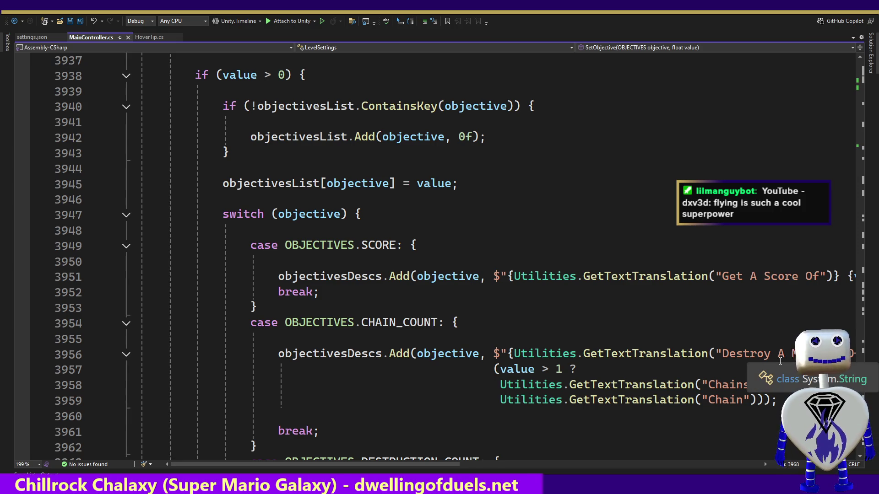
mouse_move(734, 393)
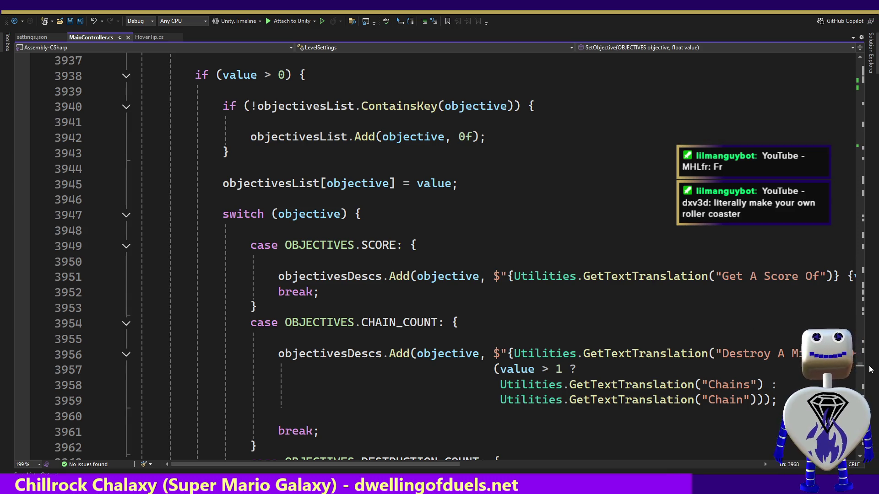
drag(861, 364, 864, 339)
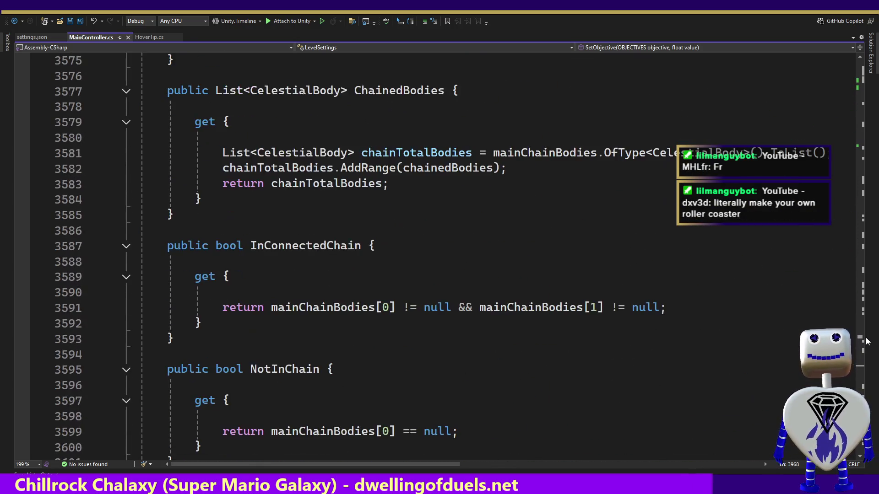